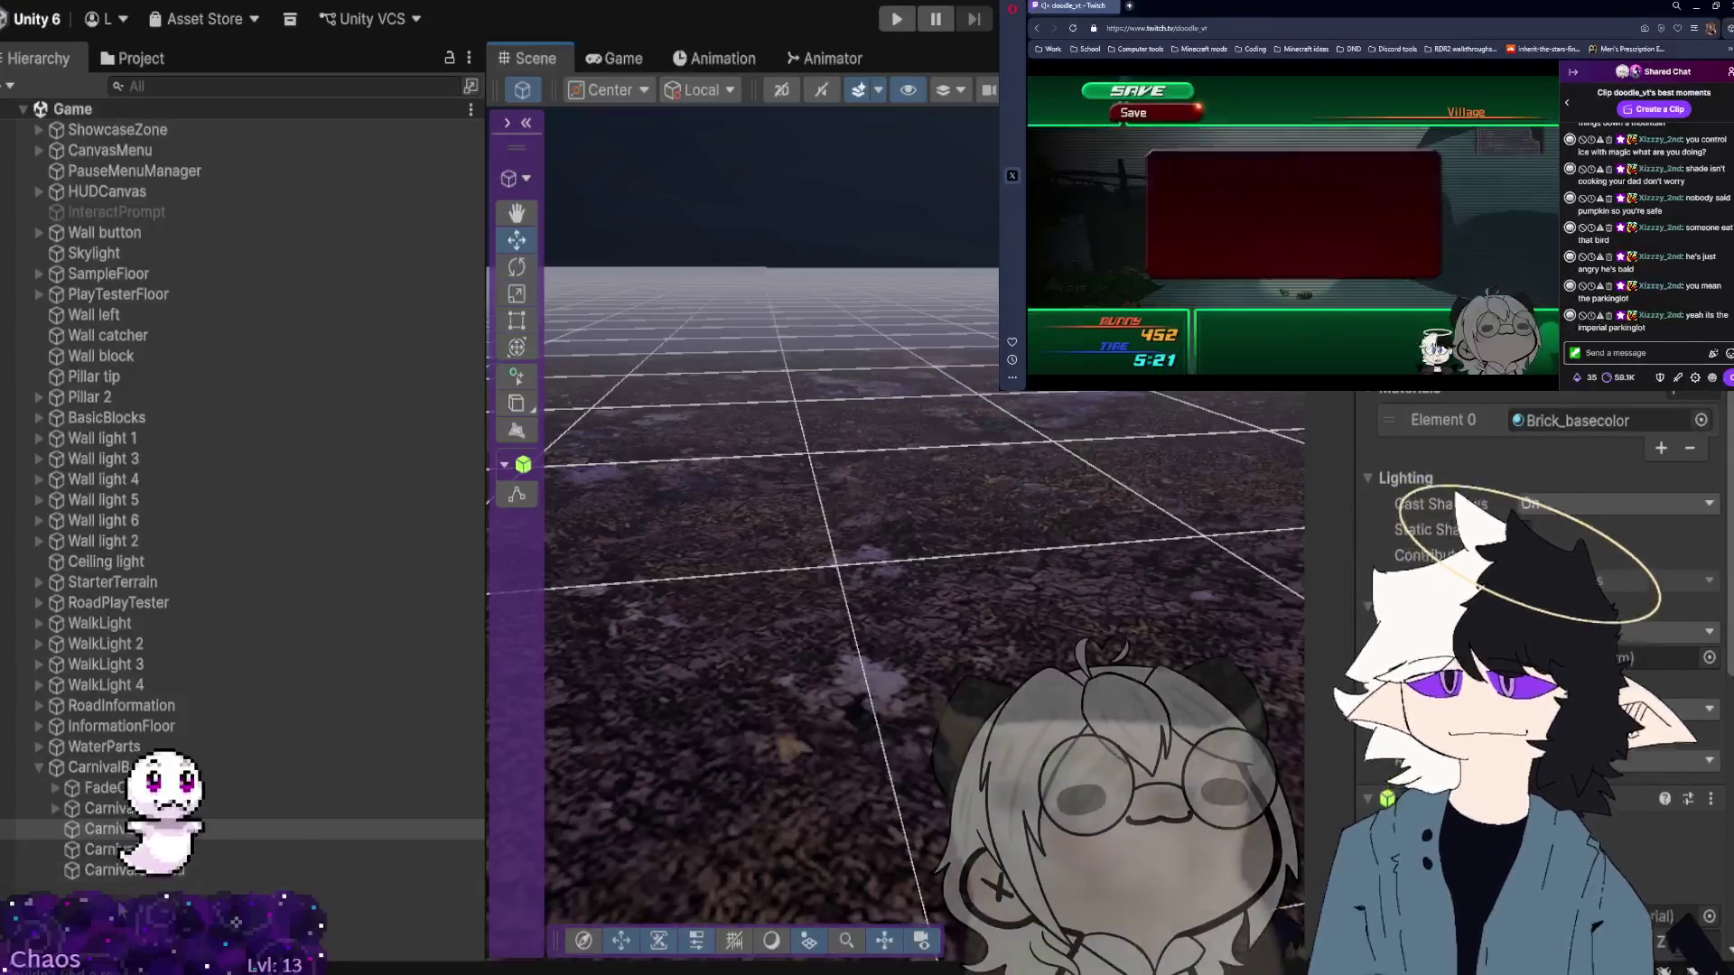
Create a new cube among the Carnival objects and name it CarnivalTerrain 2.
click(103, 829)
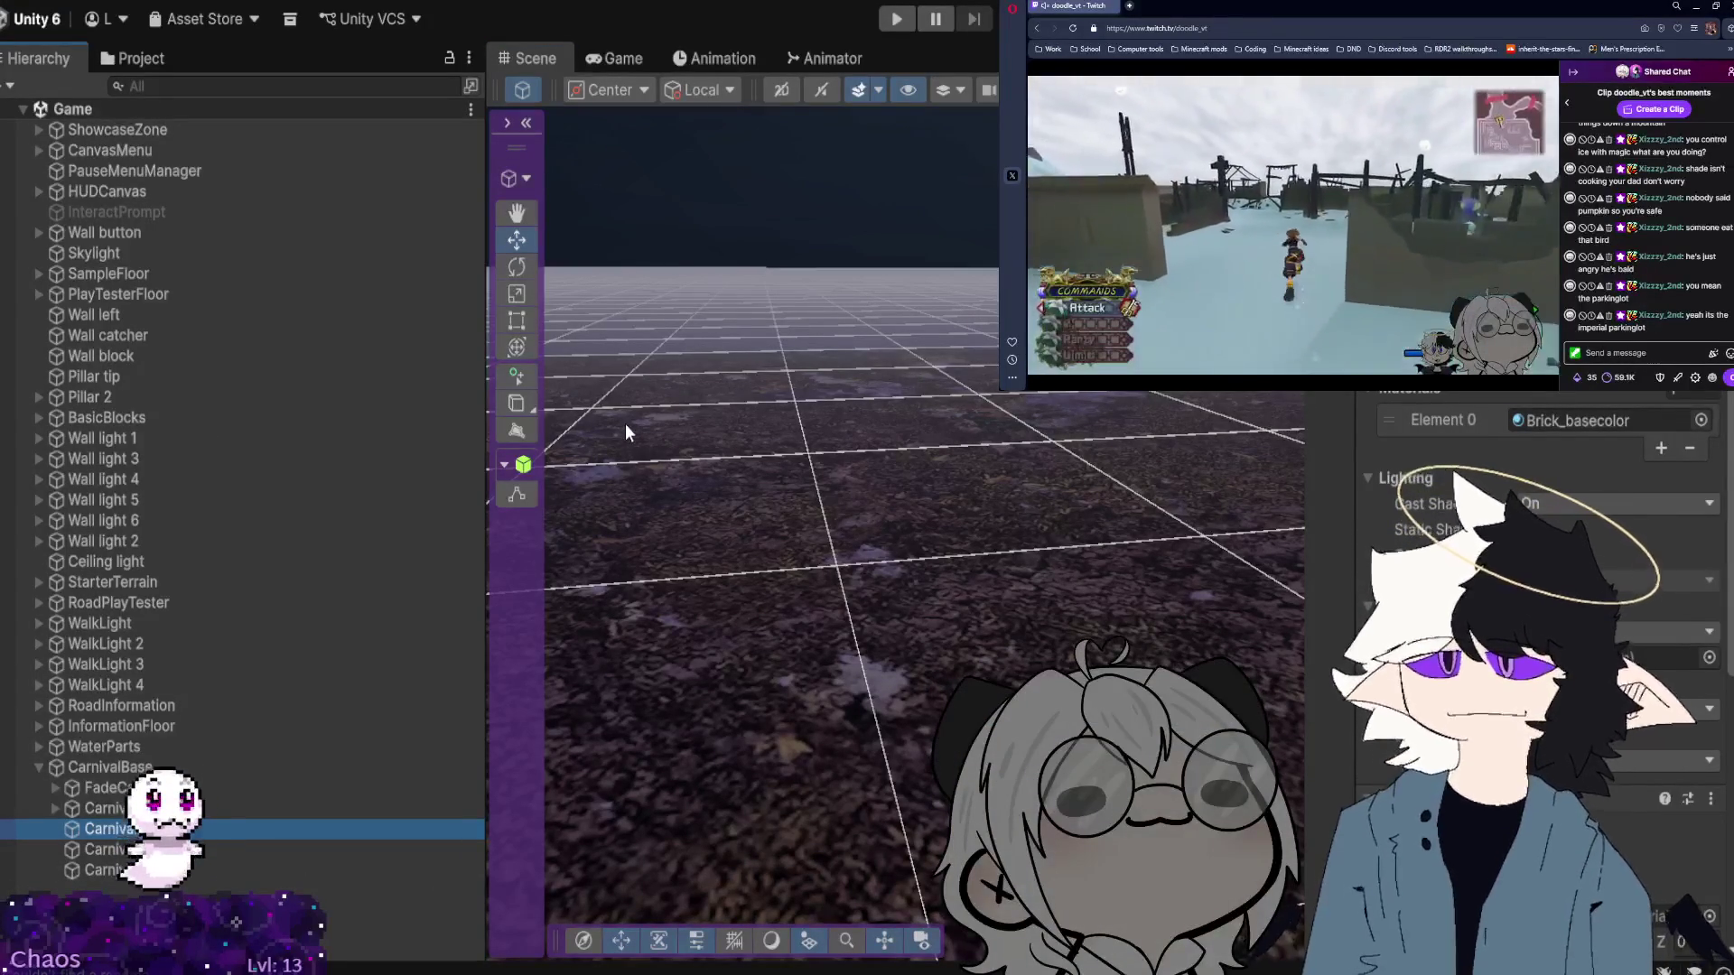
key(ctrl+shift+n)
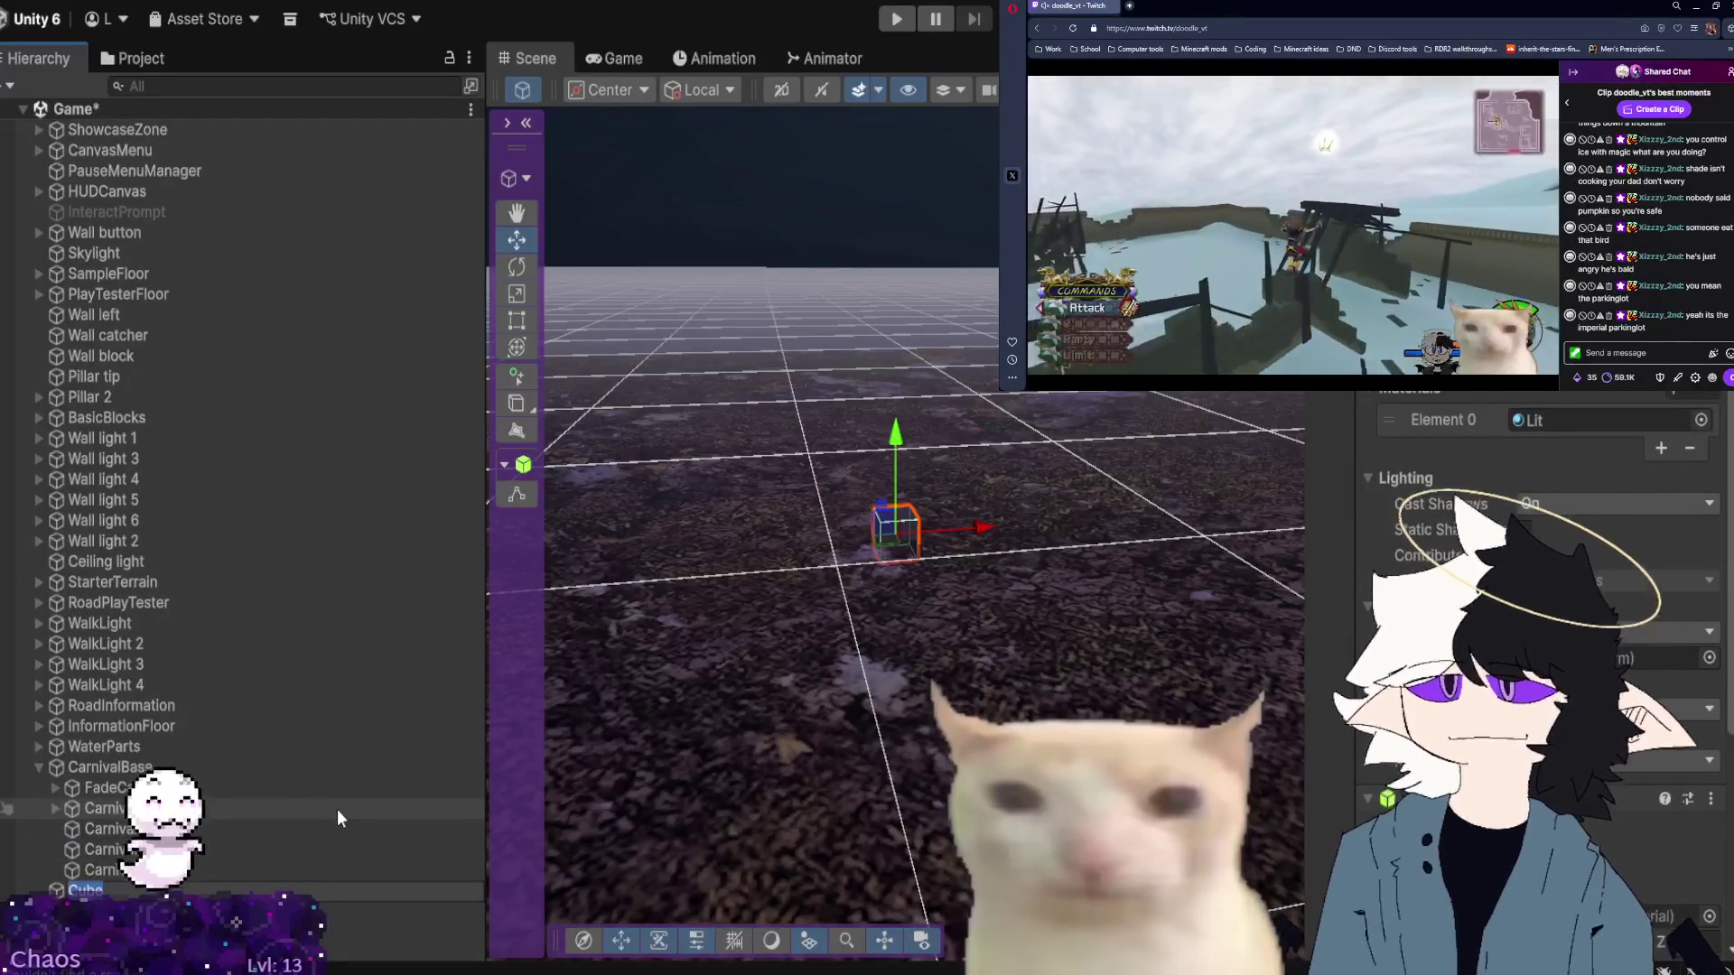
text(Carni)
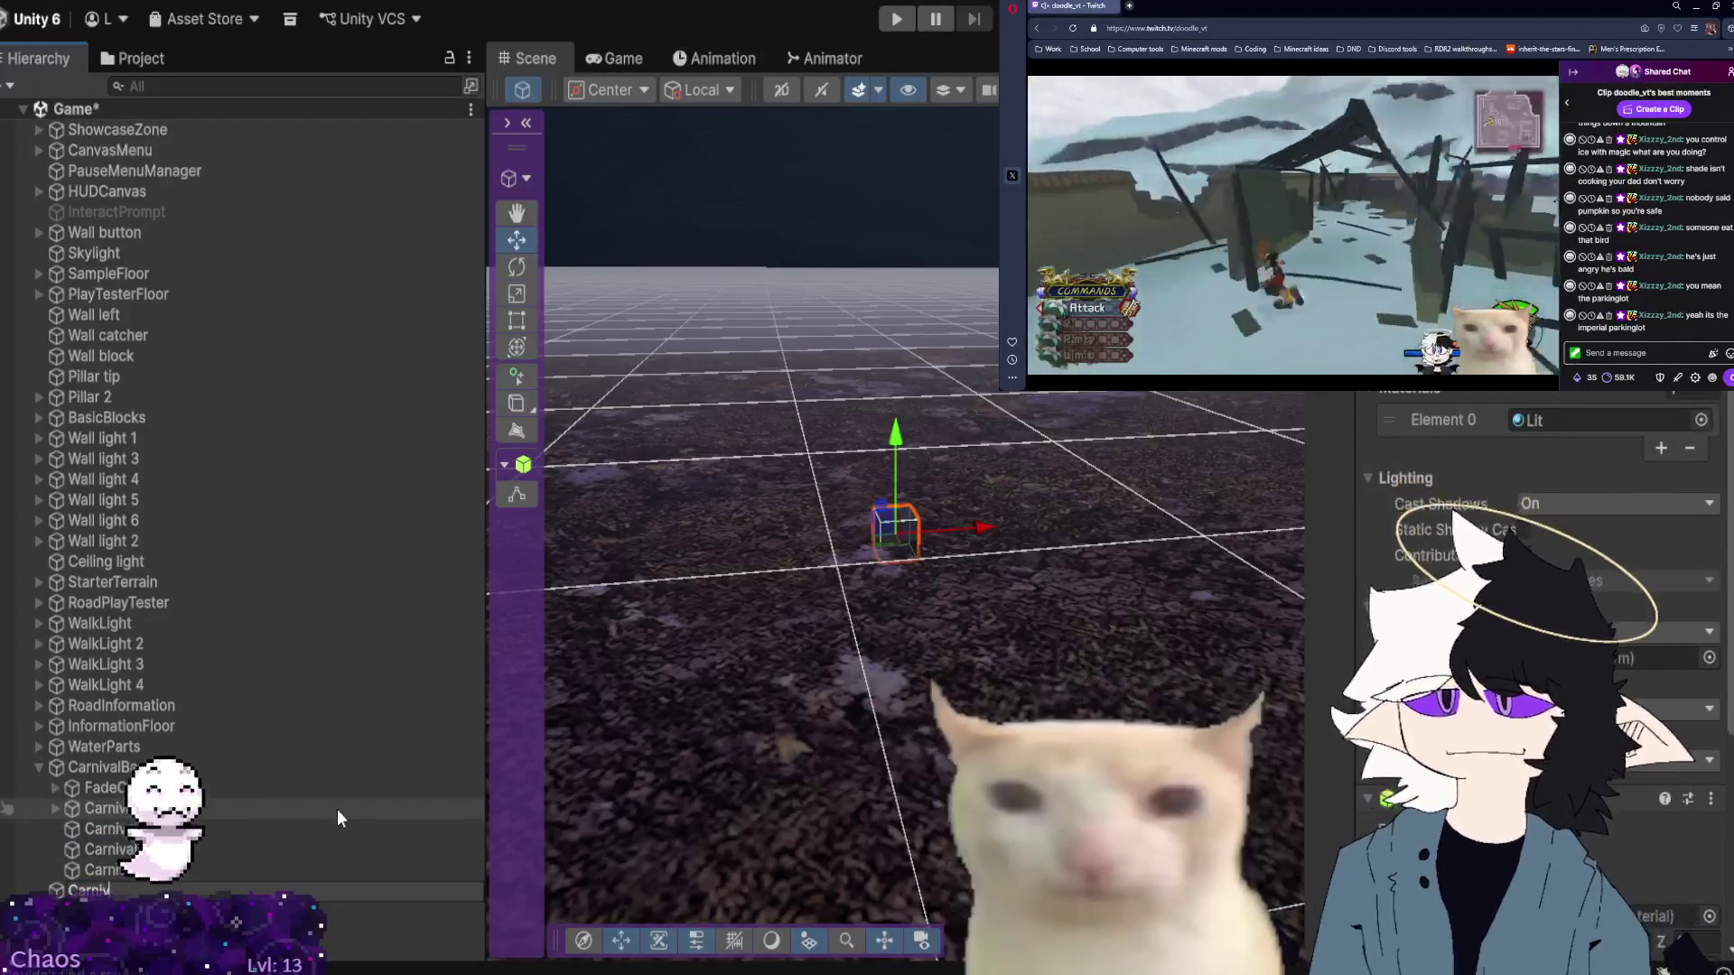
text(val)
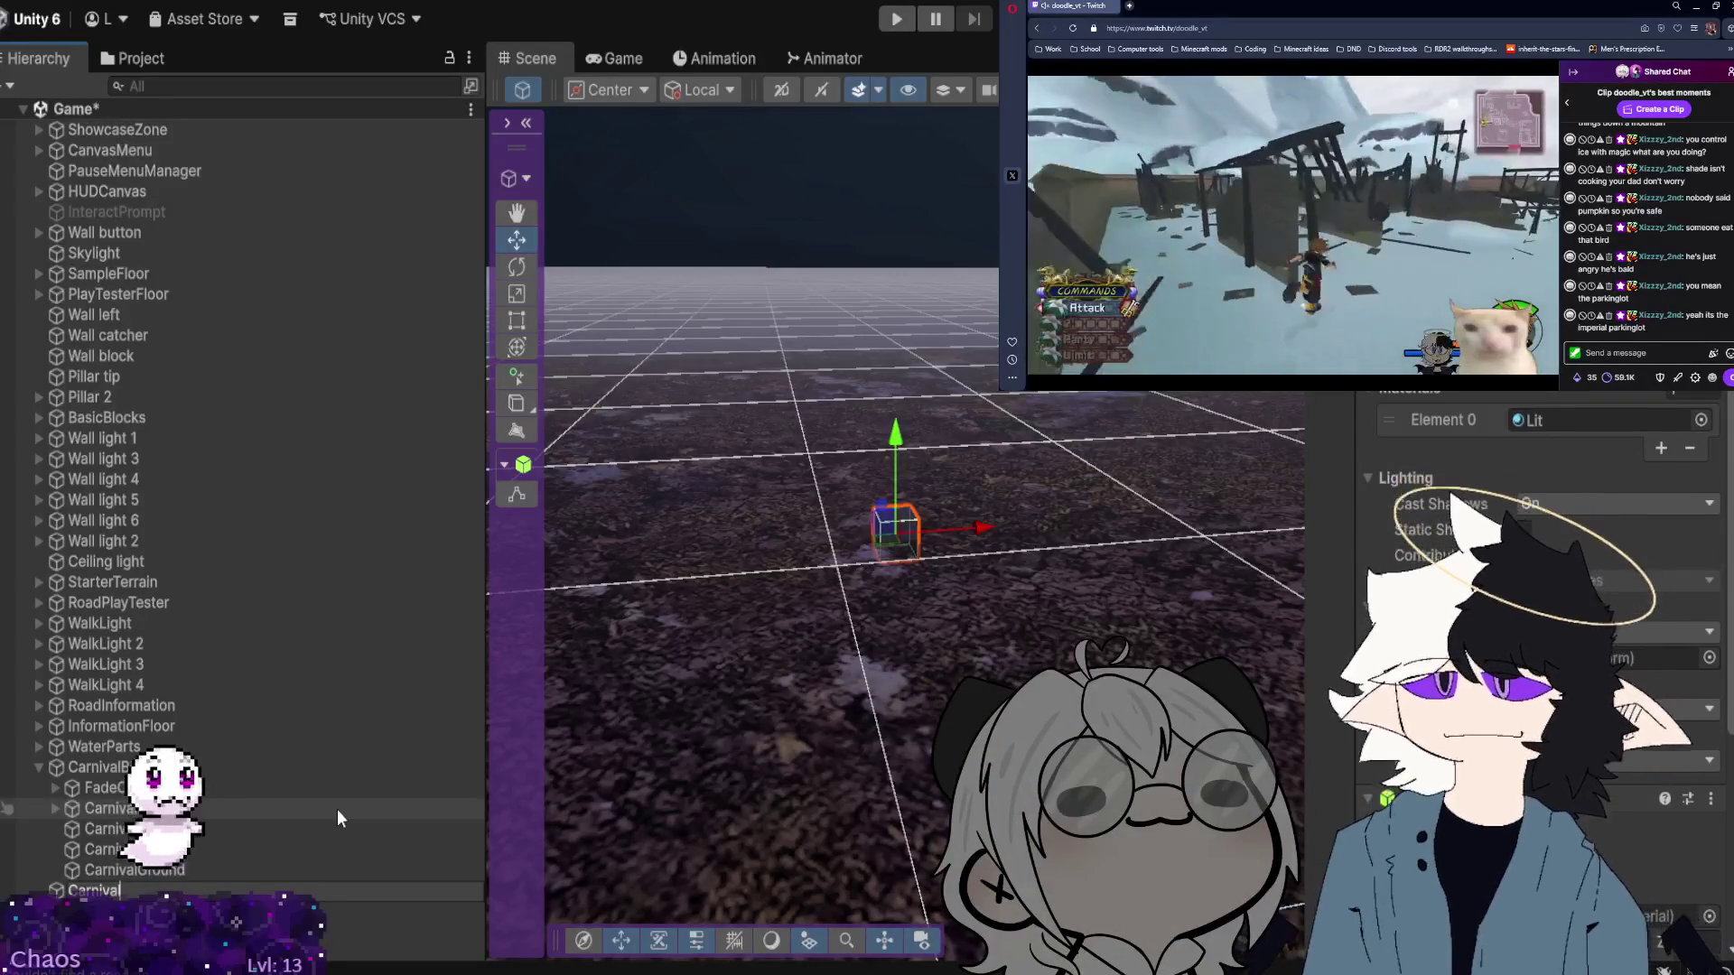
text(Terrac)
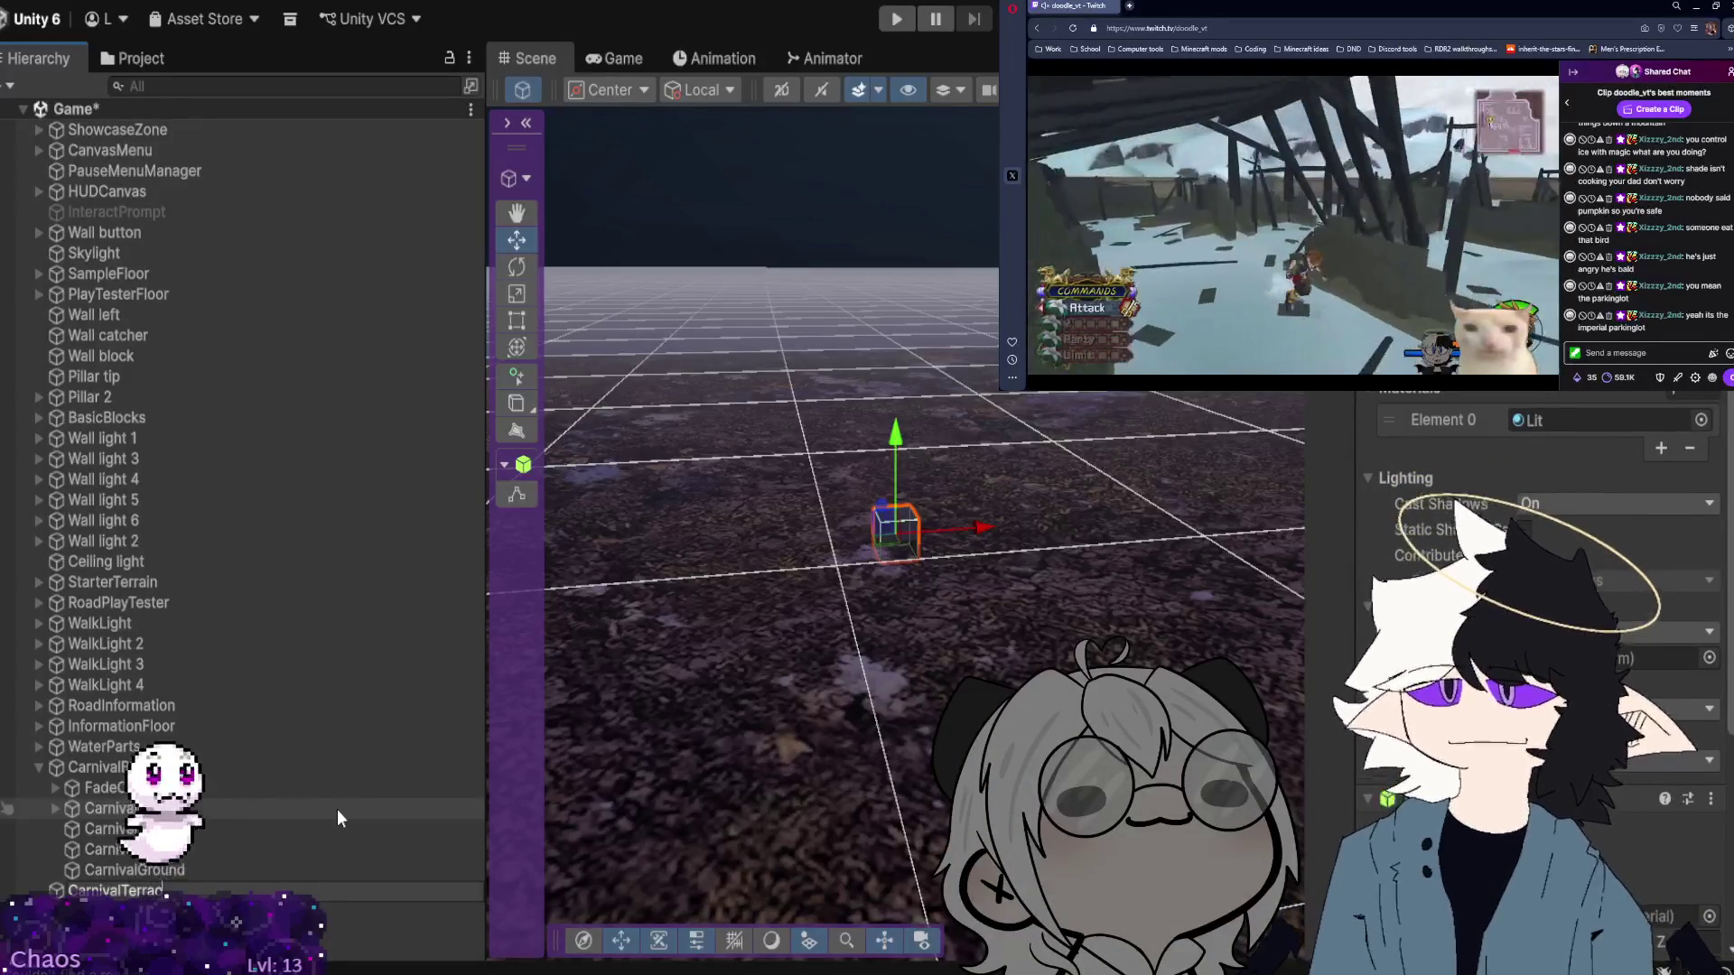
text(in 2)
key(Return)
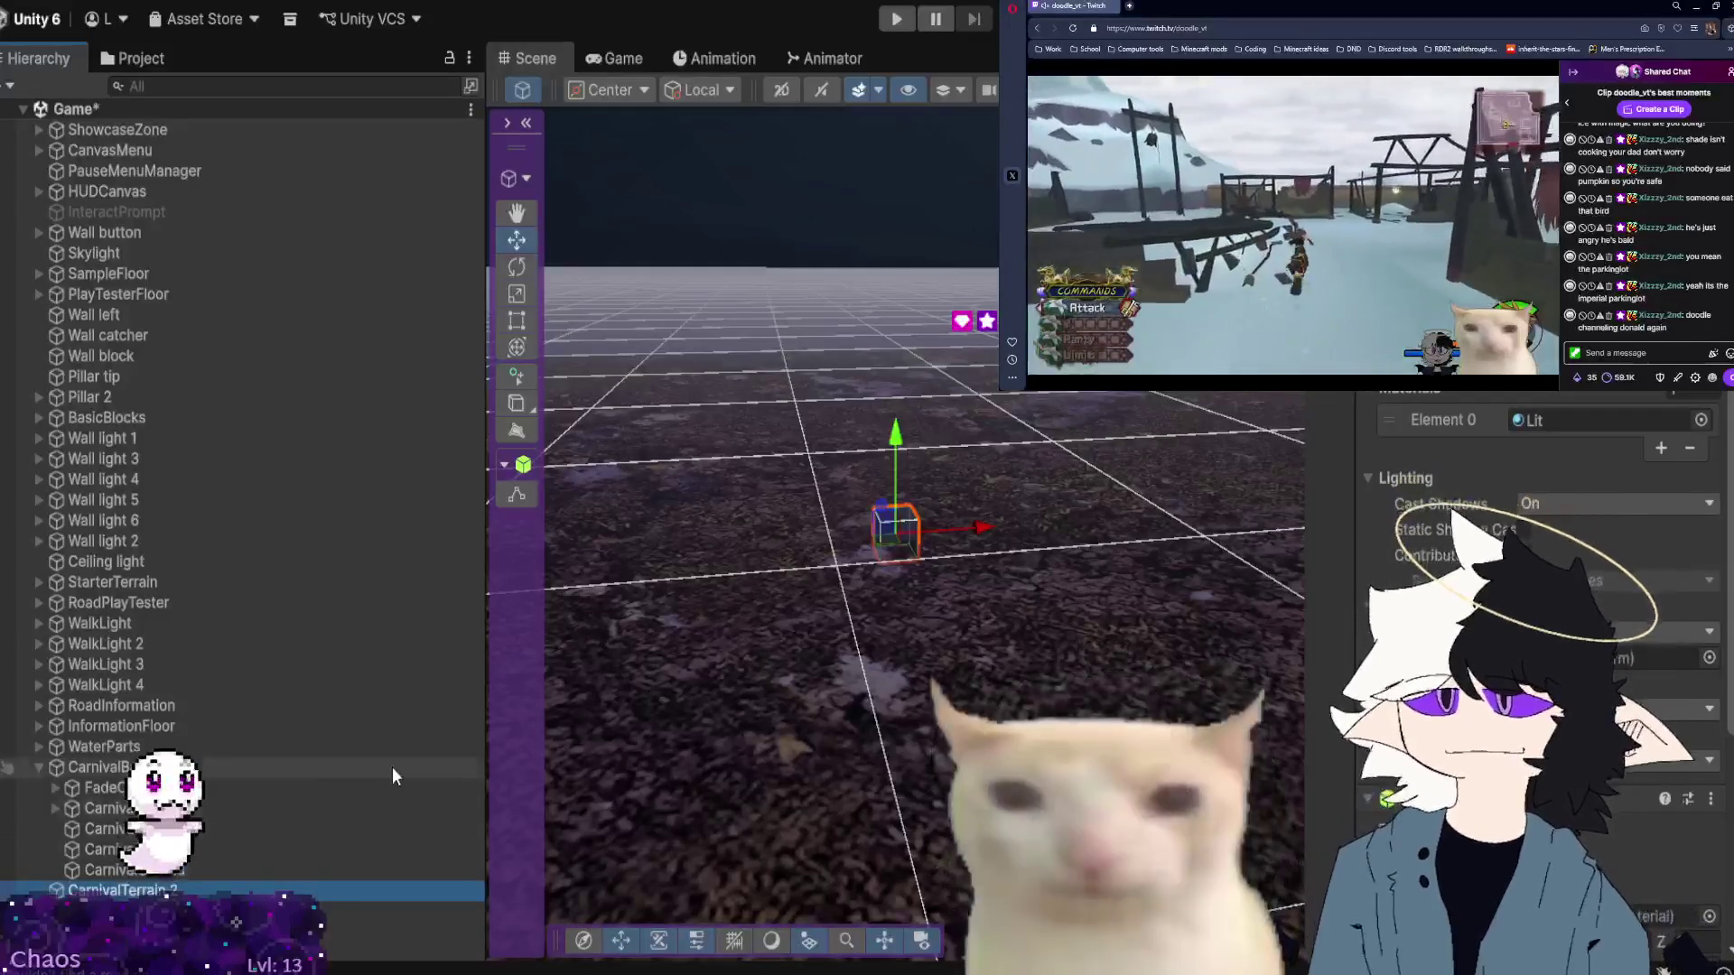
click(163, 849)
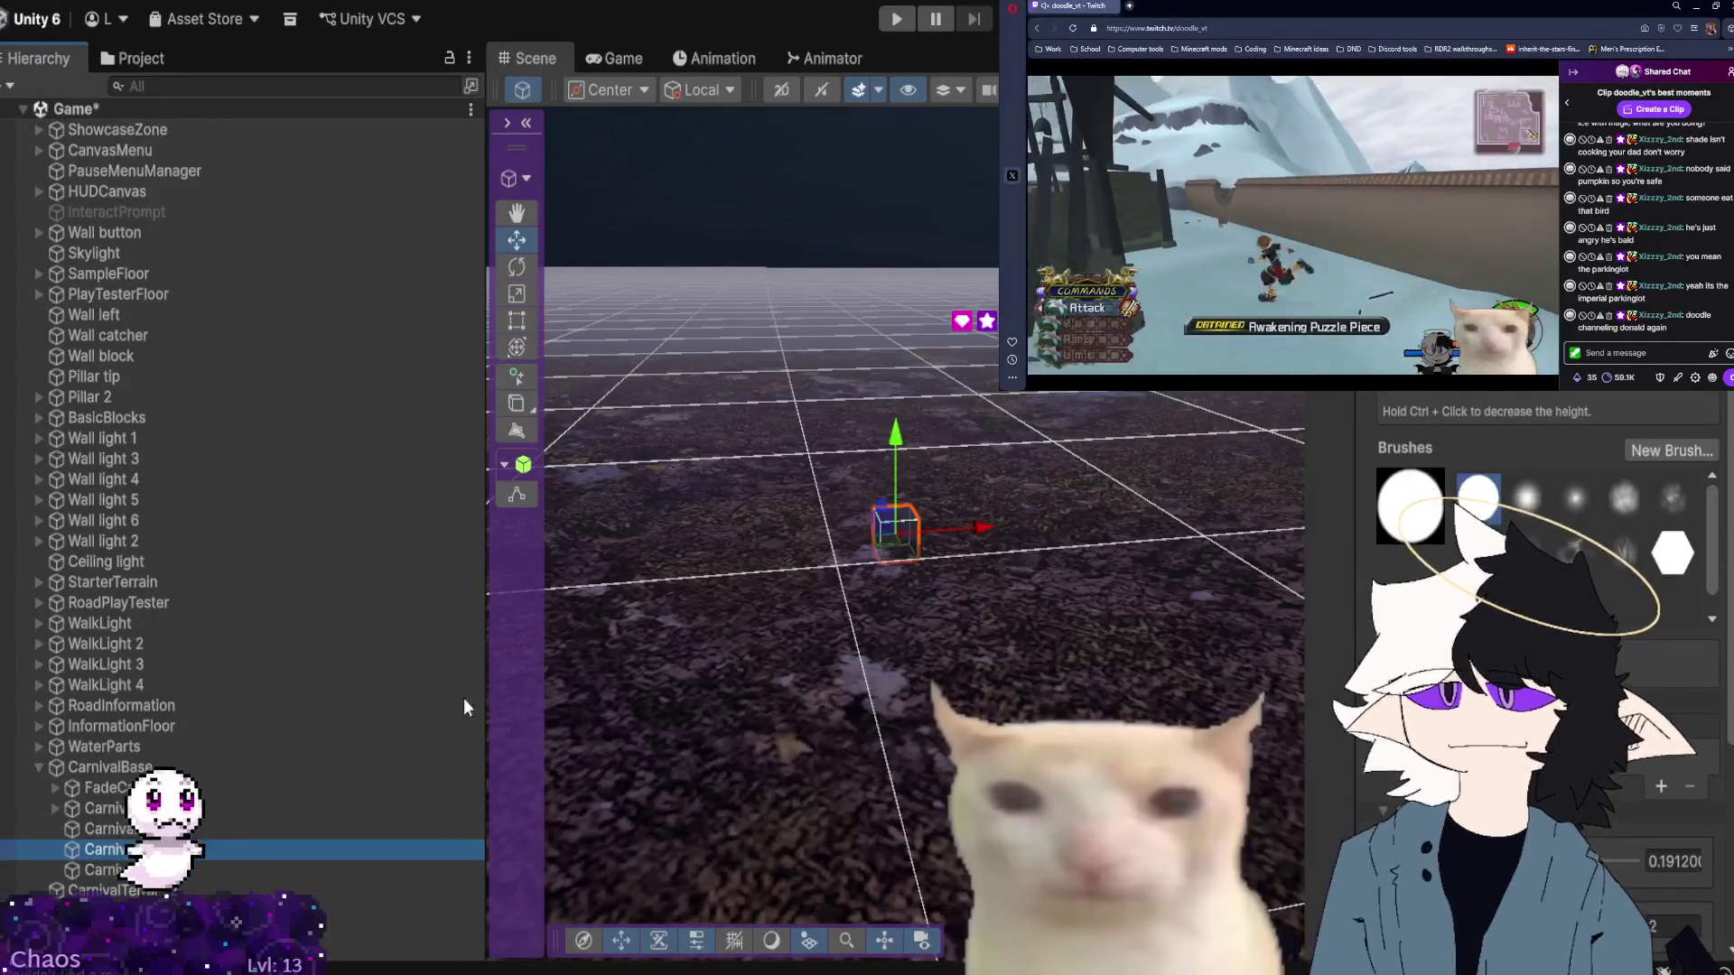
click(621, 480)
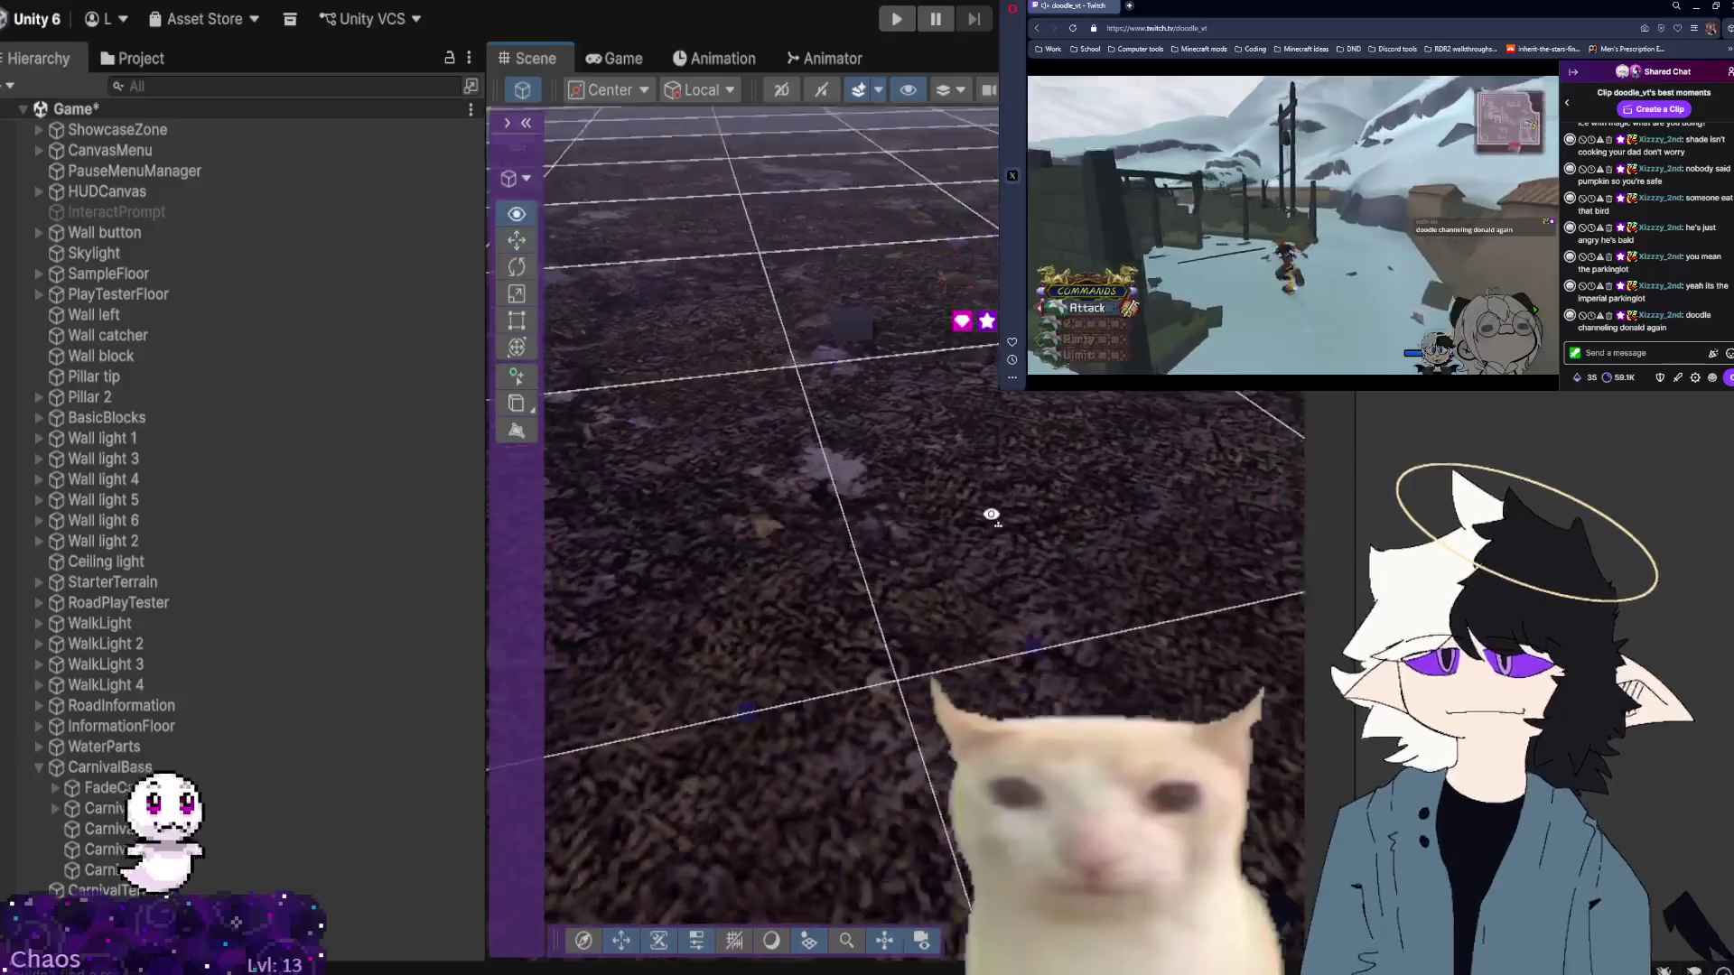
click(158, 851)
click(722, 587)
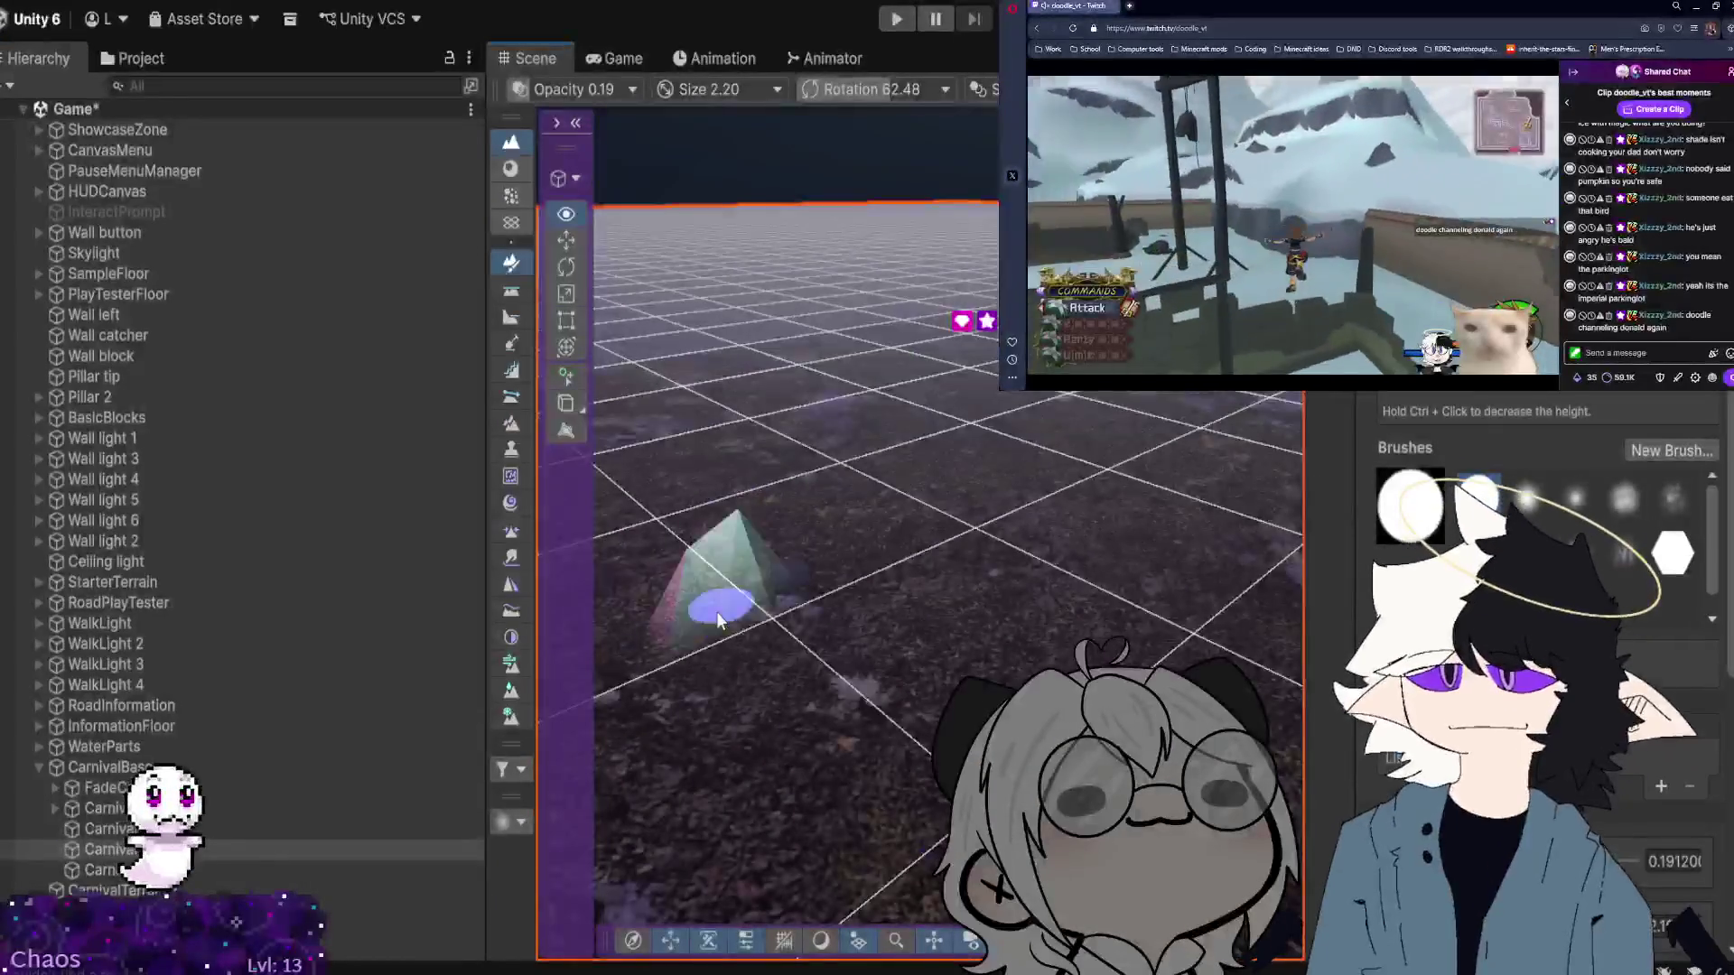
mouse_move(717, 601)
mouse_down()
mouse_move(640, 678)
mouse_move(668, 702)
mouse_move(569, 759)
mouse_move(735, 596)
mouse_move(591, 466)
mouse_up()
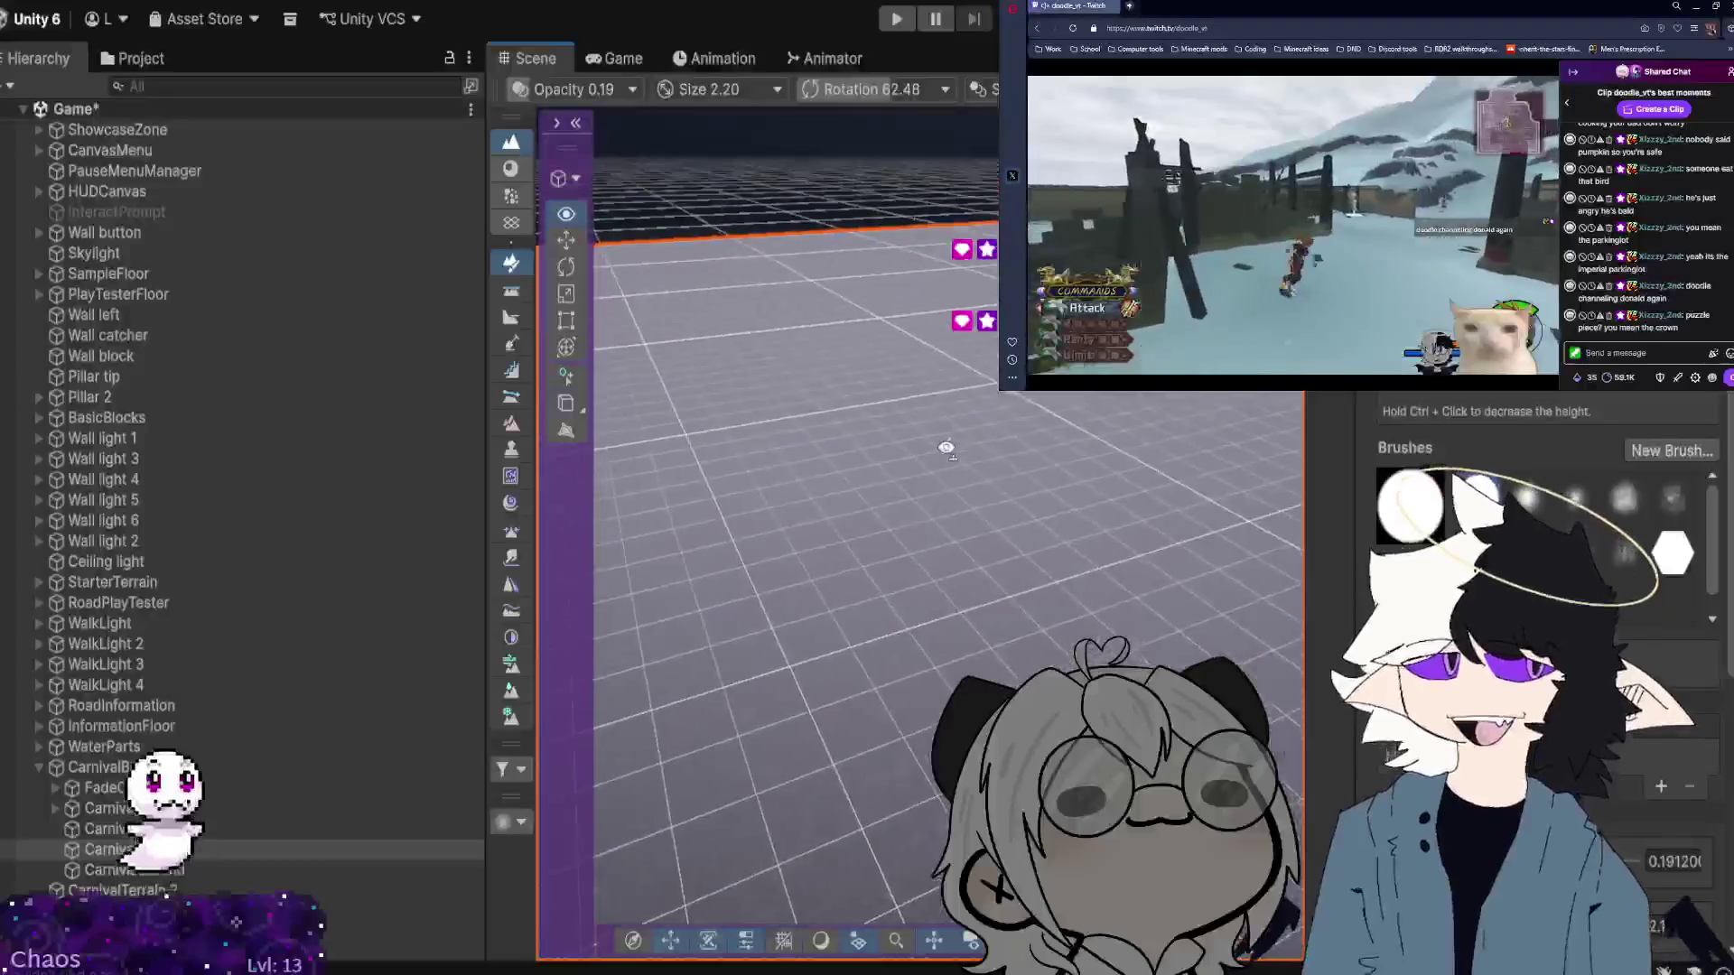
click(208, 871)
mouse_move(650, 686)
mouse_down()
mouse_move(774, 681)
mouse_move(782, 632)
mouse_move(940, 527)
mouse_move(648, 602)
mouse_move(273, 500)
mouse_move(113, 523)
mouse_move(68, 603)
mouse_move(79, 473)
mouse_move(1696, 468)
mouse_move(1677, 475)
mouse_move(1658, 428)
mouse_move(1638, 425)
mouse_move(1622, 447)
mouse_move(1644, 479)
mouse_move(134, 663)
mouse_move(187, 649)
mouse_move(343, 667)
mouse_move(390, 631)
mouse_move(424, 560)
mouse_move(251, 607)
mouse_move(657, 639)
mouse_move(681, 663)
mouse_move(813, 678)
mouse_move(812, 546)
mouse_move(855, 588)
mouse_move(931, 587)
mouse_move(994, 627)
mouse_move(903, 626)
mouse_move(929, 658)
mouse_move(556, 676)
mouse_up()
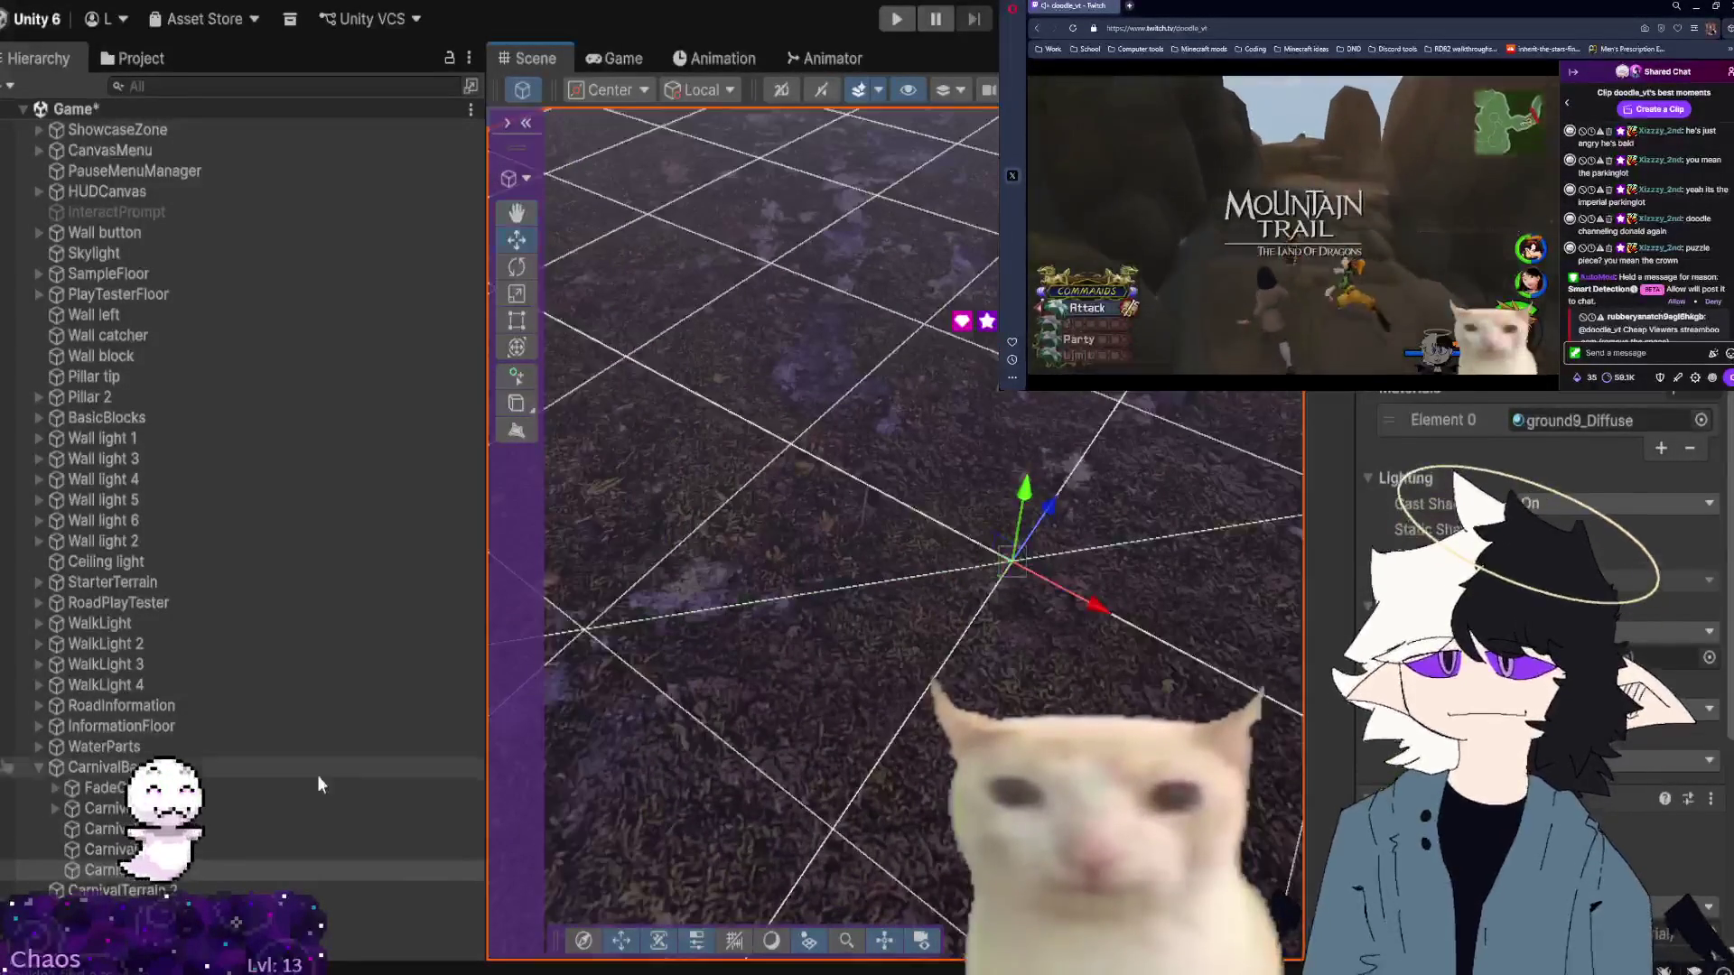
Frame the brick-textured object, select CarnivalTerrain and orbit around the ground, then search the scene objects.
double_click(375, 808)
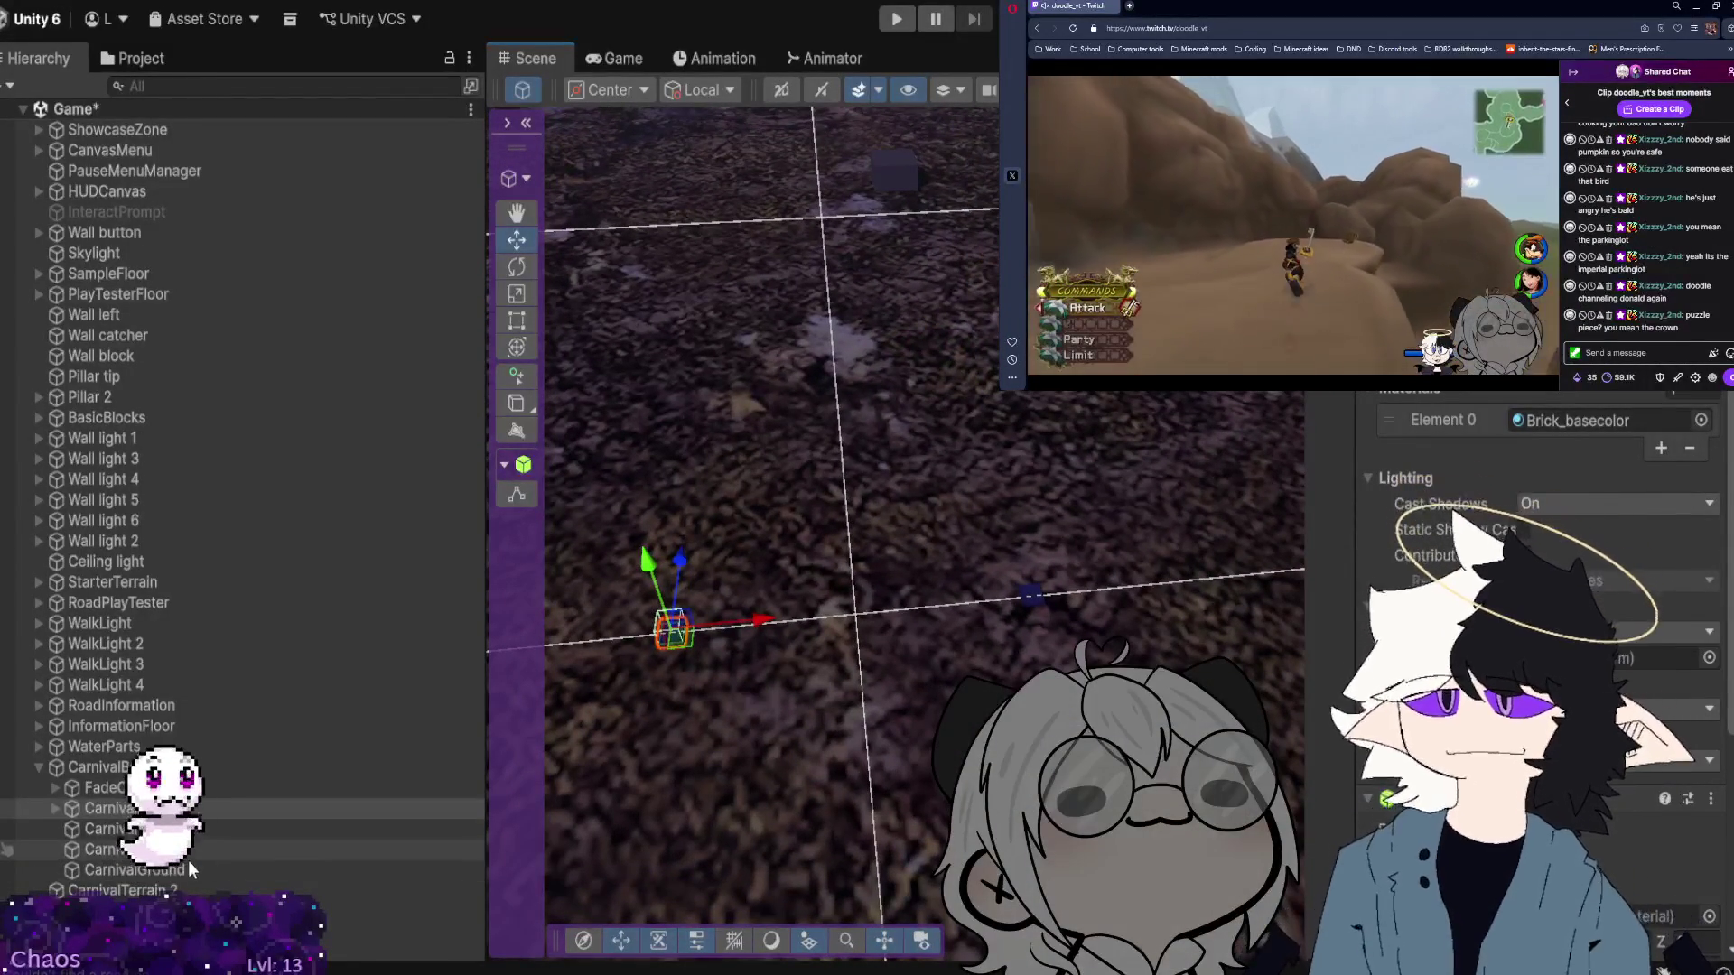
click(145, 891)
mouse_move(939, 497)
mouse_down()
mouse_move(825, 492)
mouse_move(948, 492)
mouse_move(954, 464)
mouse_up()
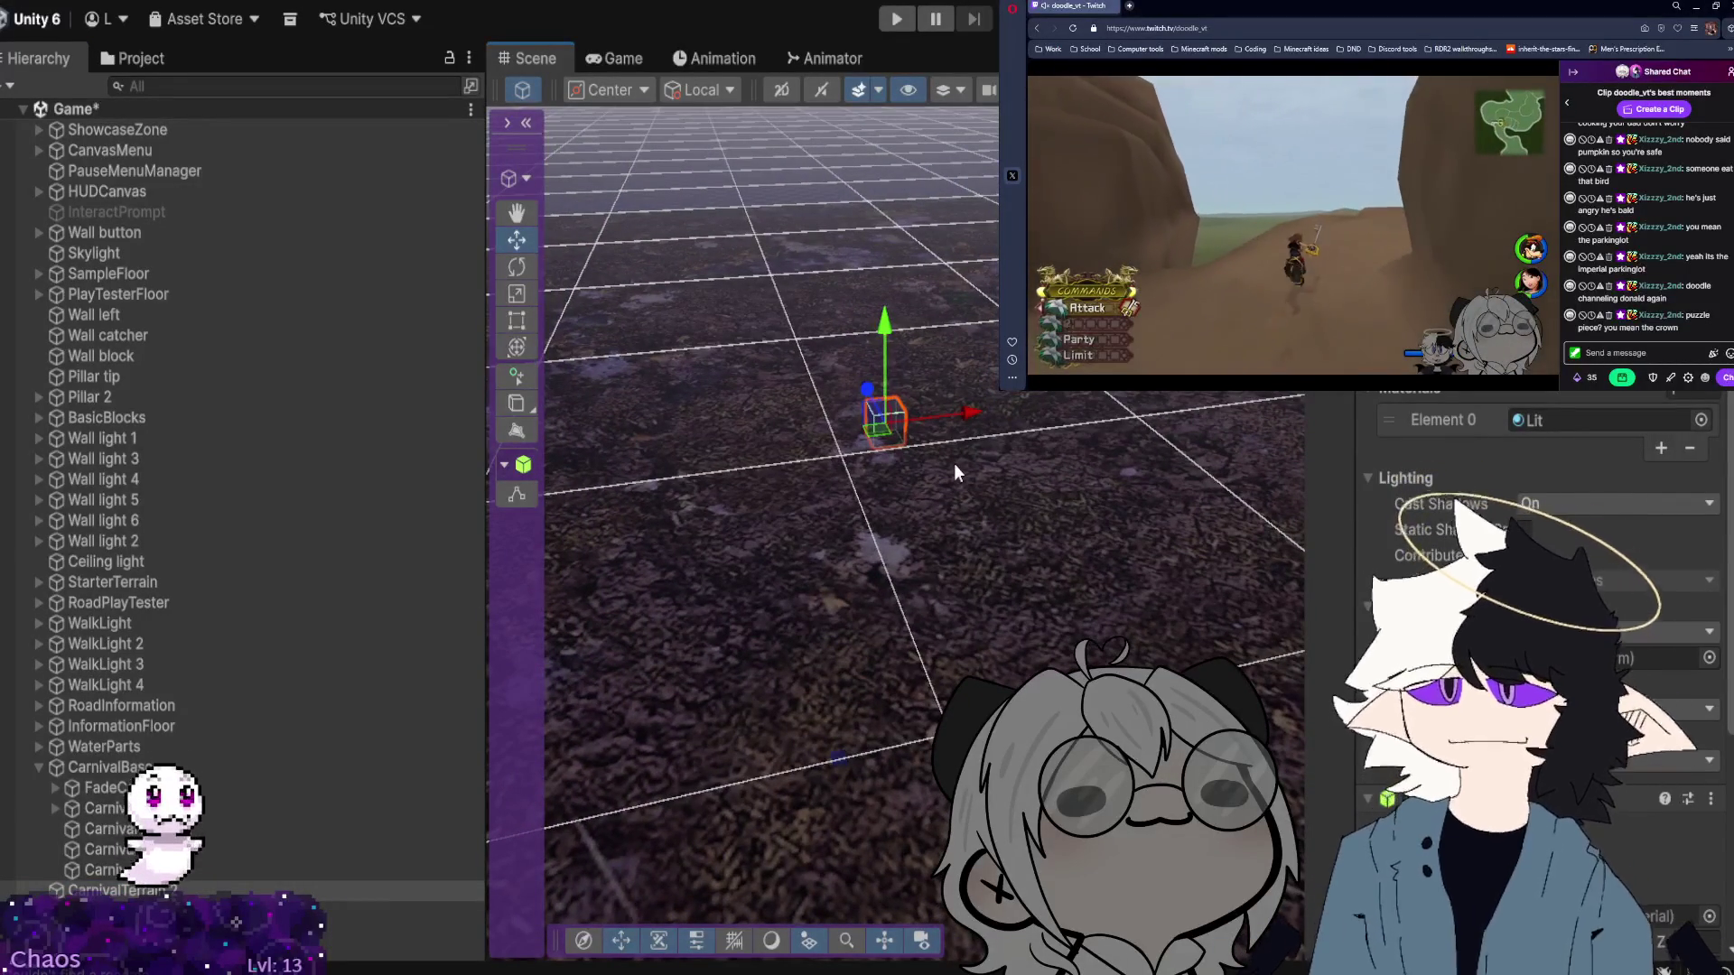
click(199, 91)
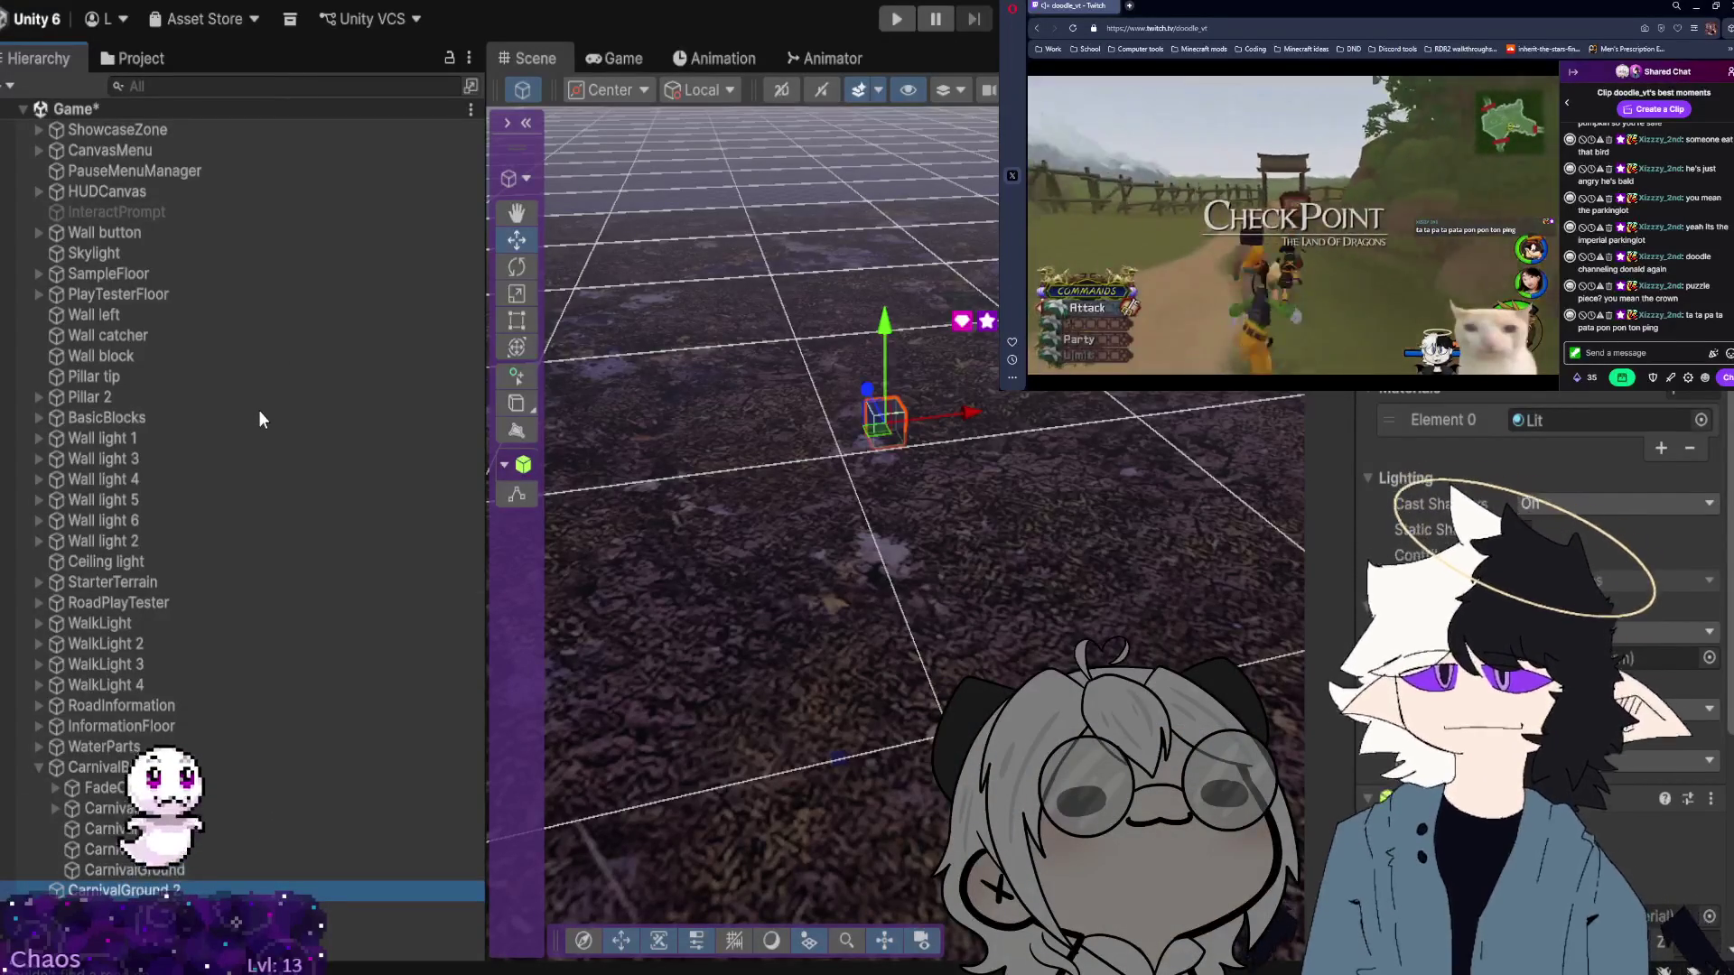
Select the small Cube on the rocky carnival ground to show its move gizmo.
click(579, 445)
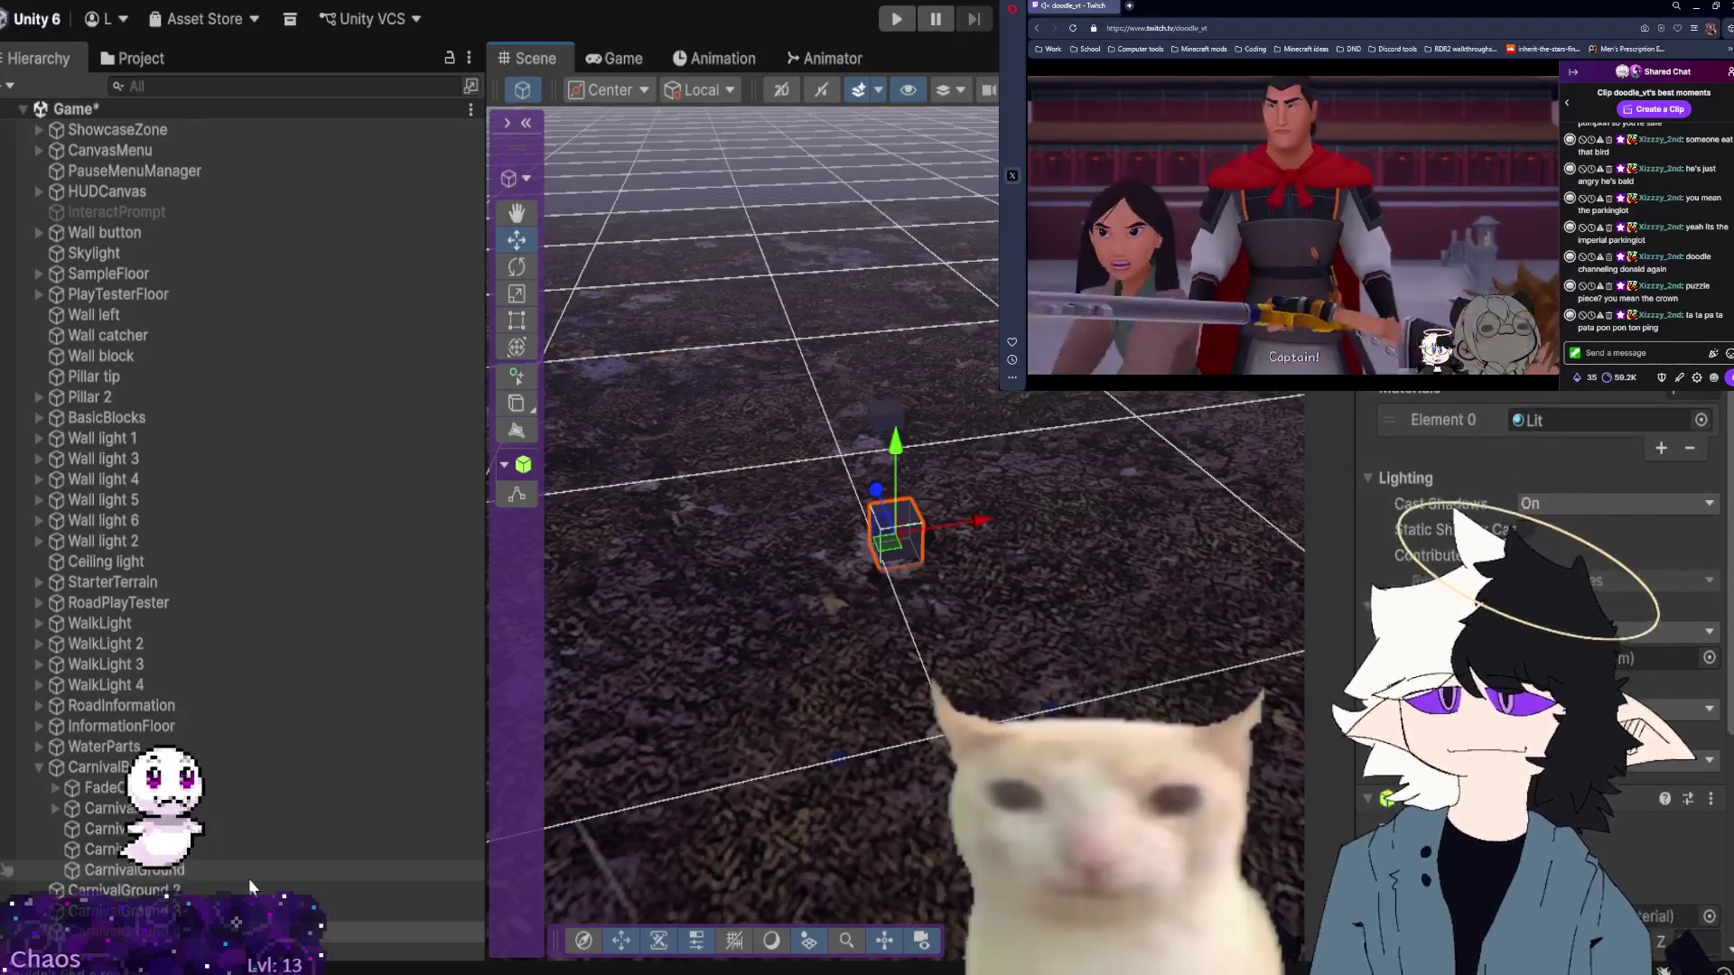
Orbit slightly around the cube and select the CarnivalGround plane with its ground9_Diffuse material.
mouse_move(1012, 695)
mouse_down()
mouse_move(1053, 691)
mouse_move(1029, 713)
mouse_up()
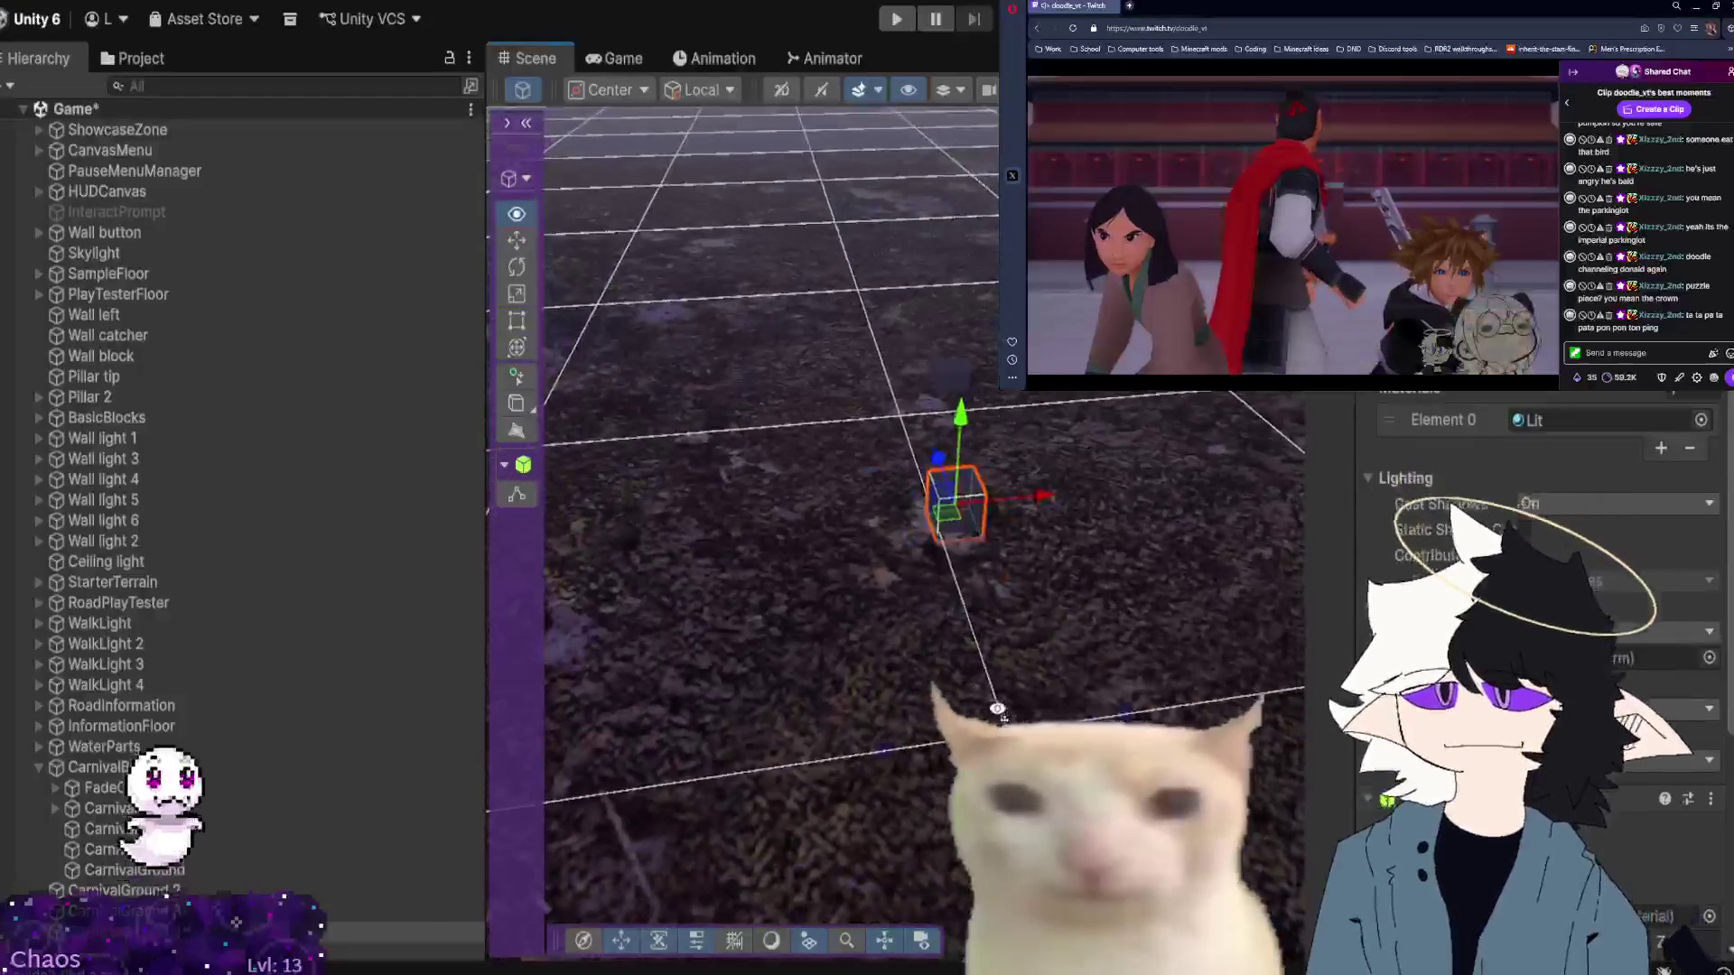
click(167, 872)
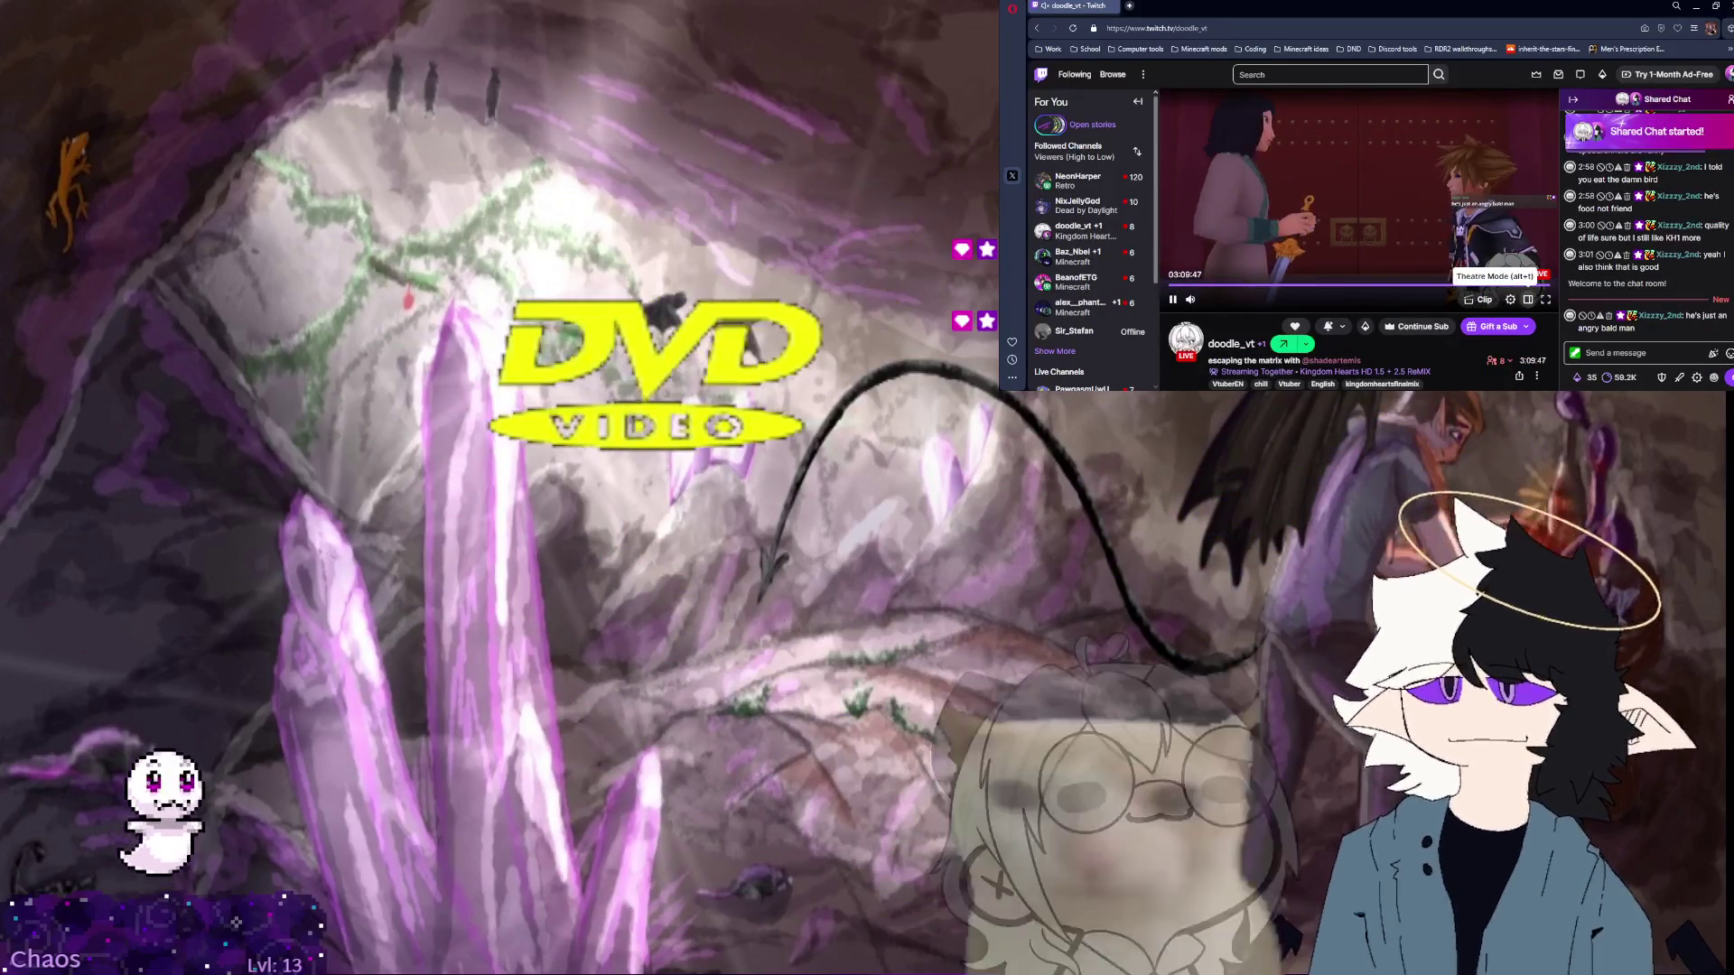
Switch the Kingdom Hearts stream player to theatre view.
click(1527, 299)
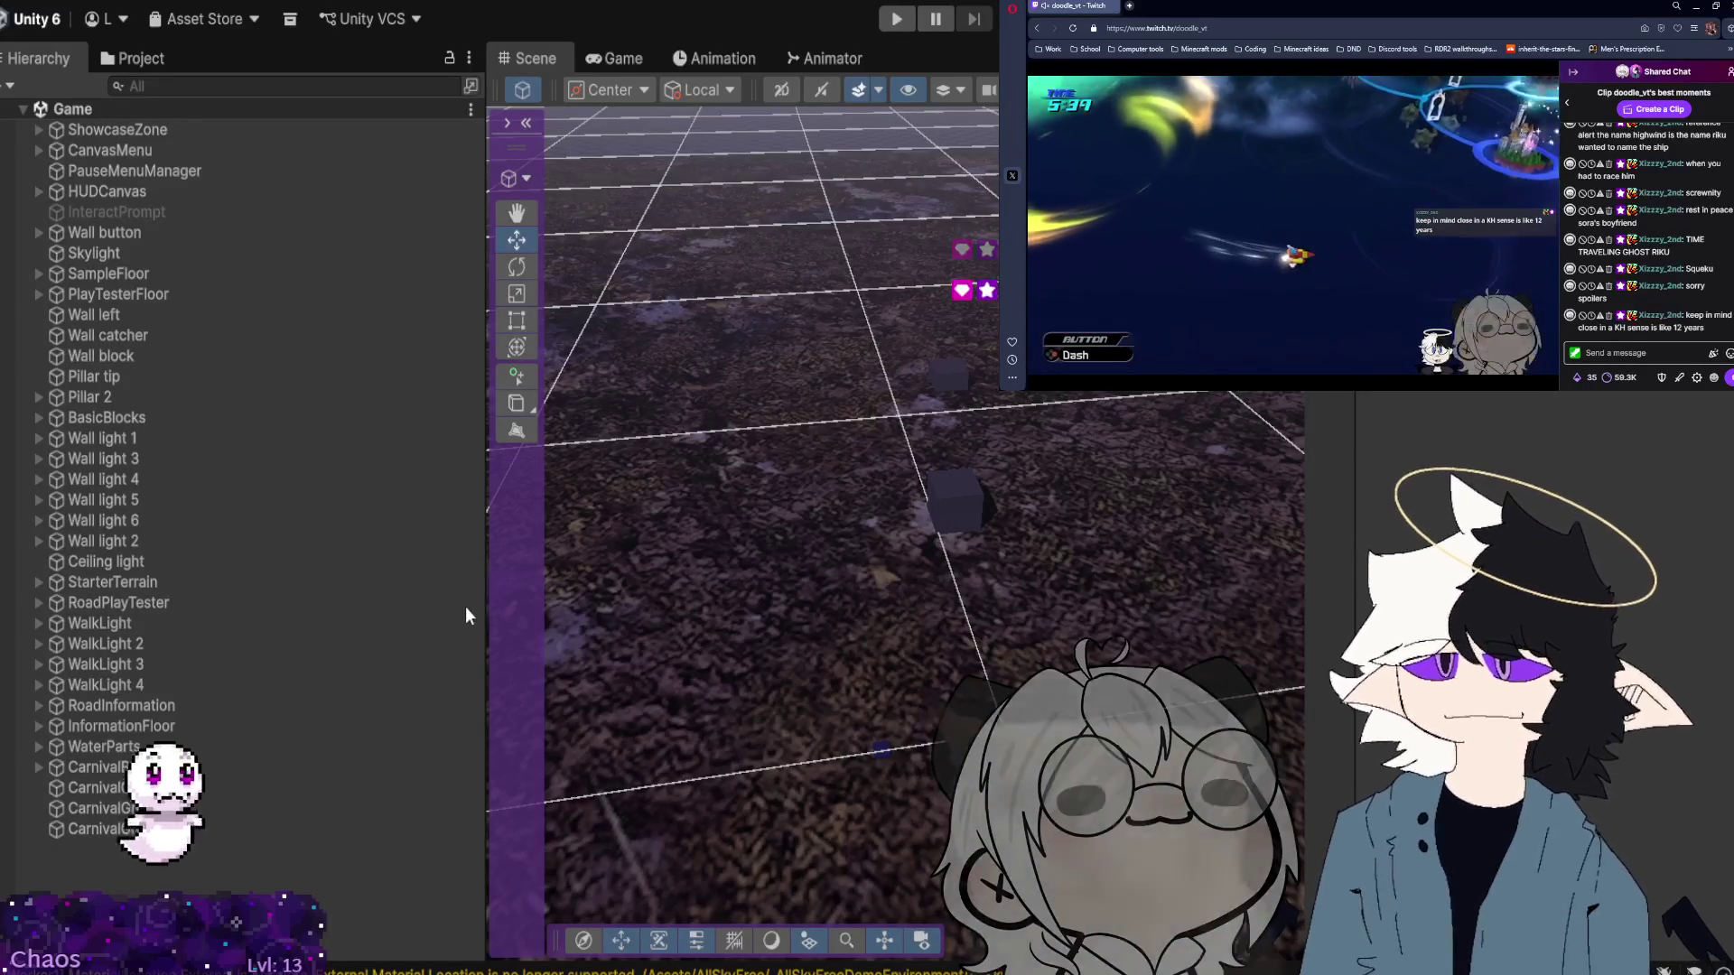
Orbit around the grid floor, sky and cyan walkway, then select a Carnival object.
drag(911, 271, 822, 301)
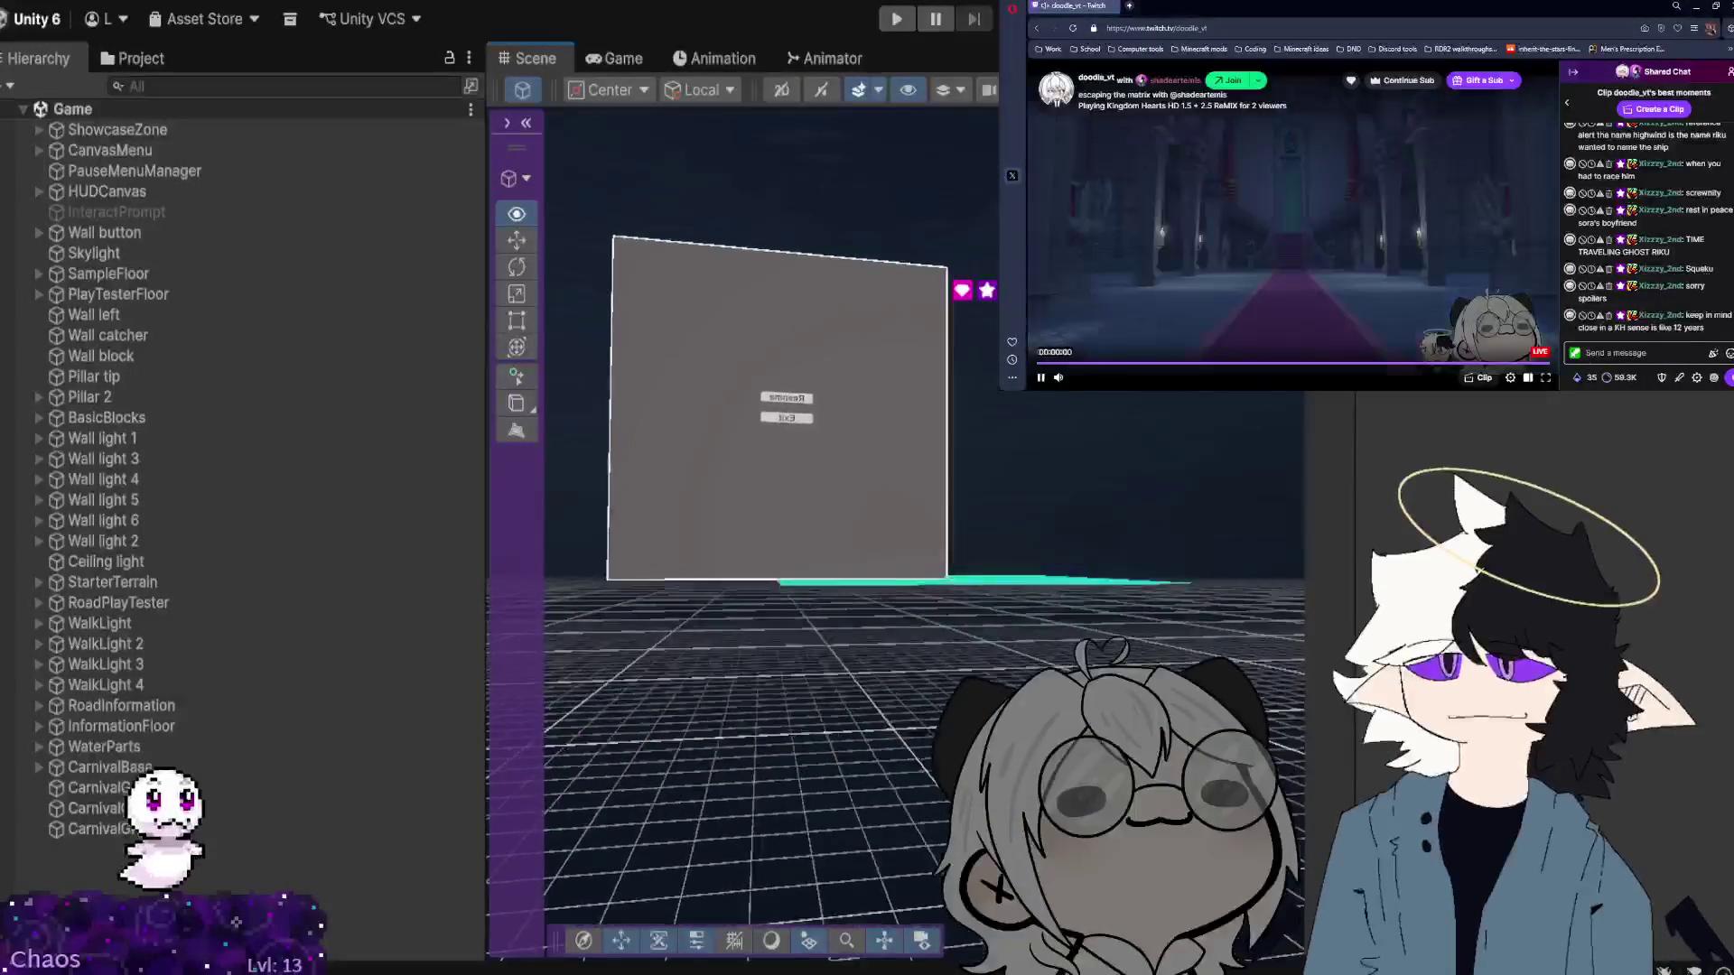
scroll(894, 524, up, 3)
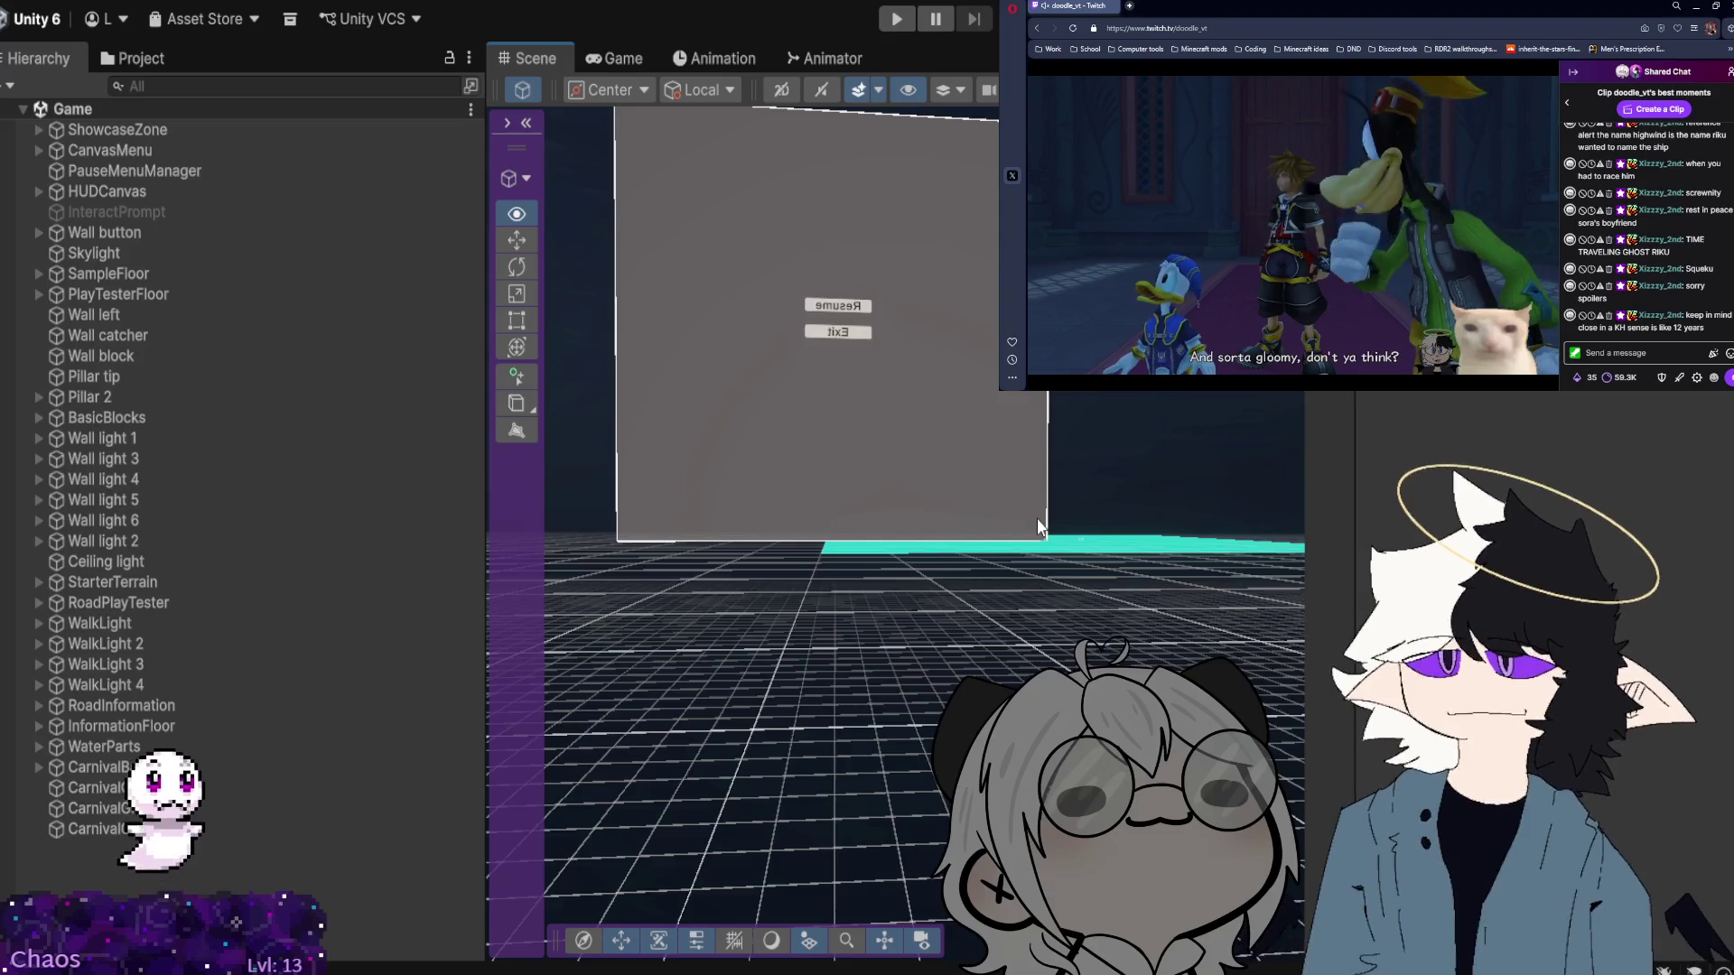
scroll(1038, 522, down, 10)
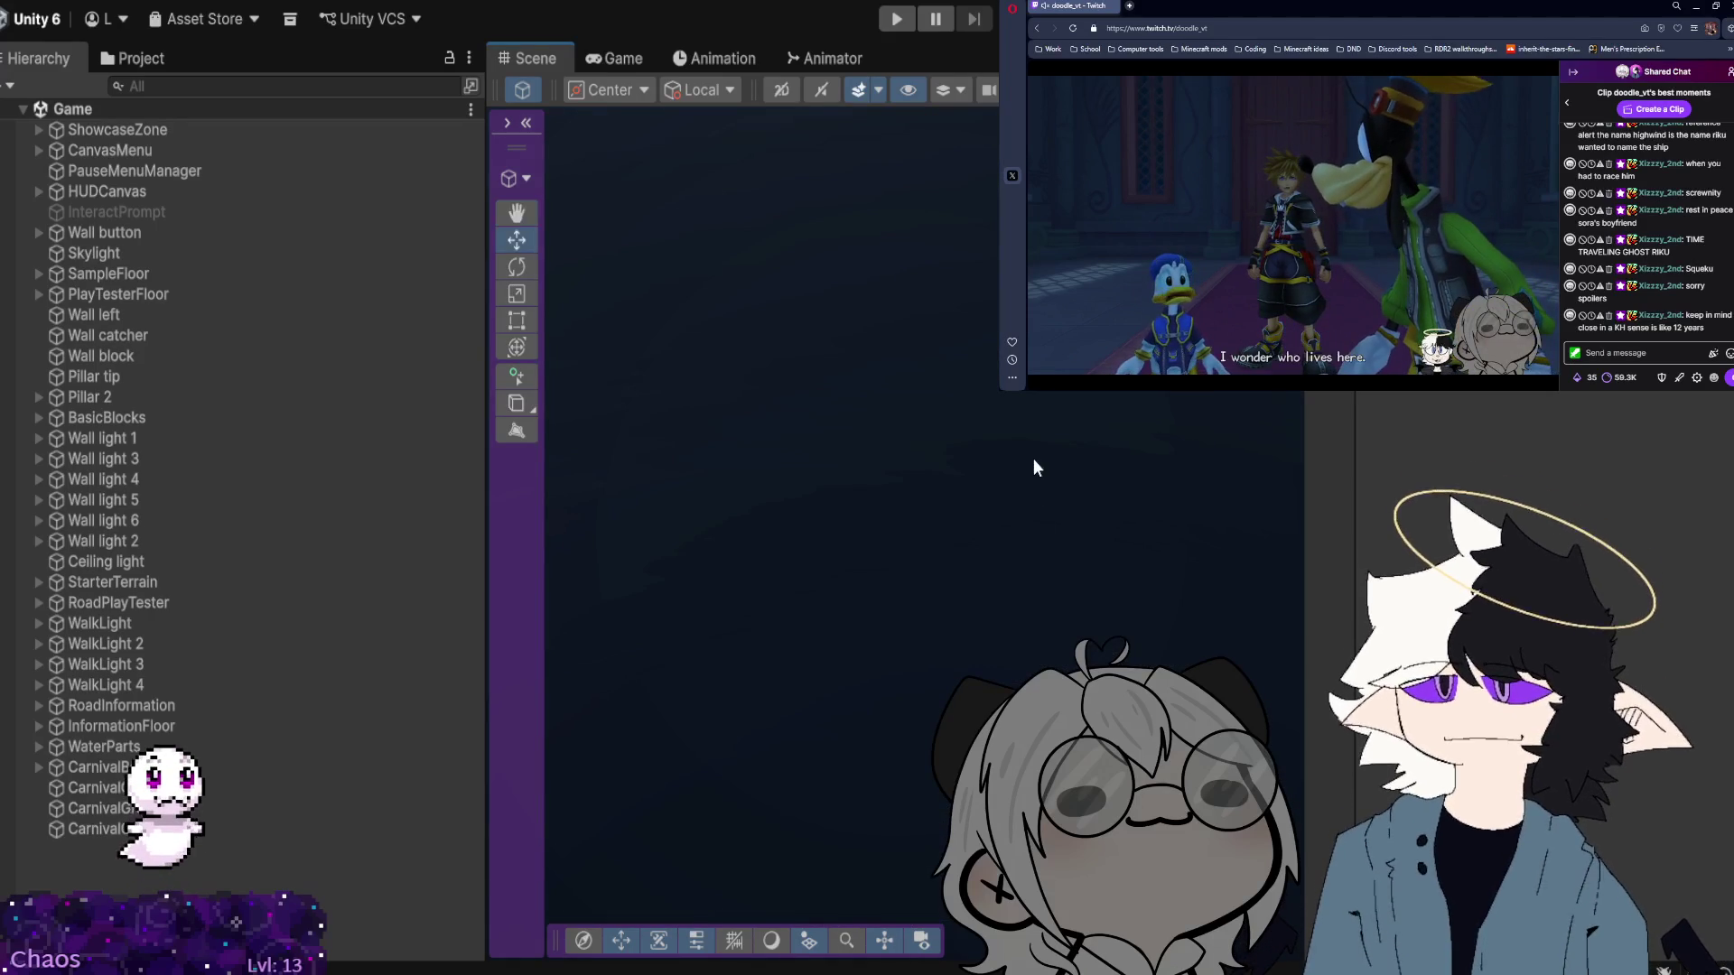
scroll(1035, 466, up, 5)
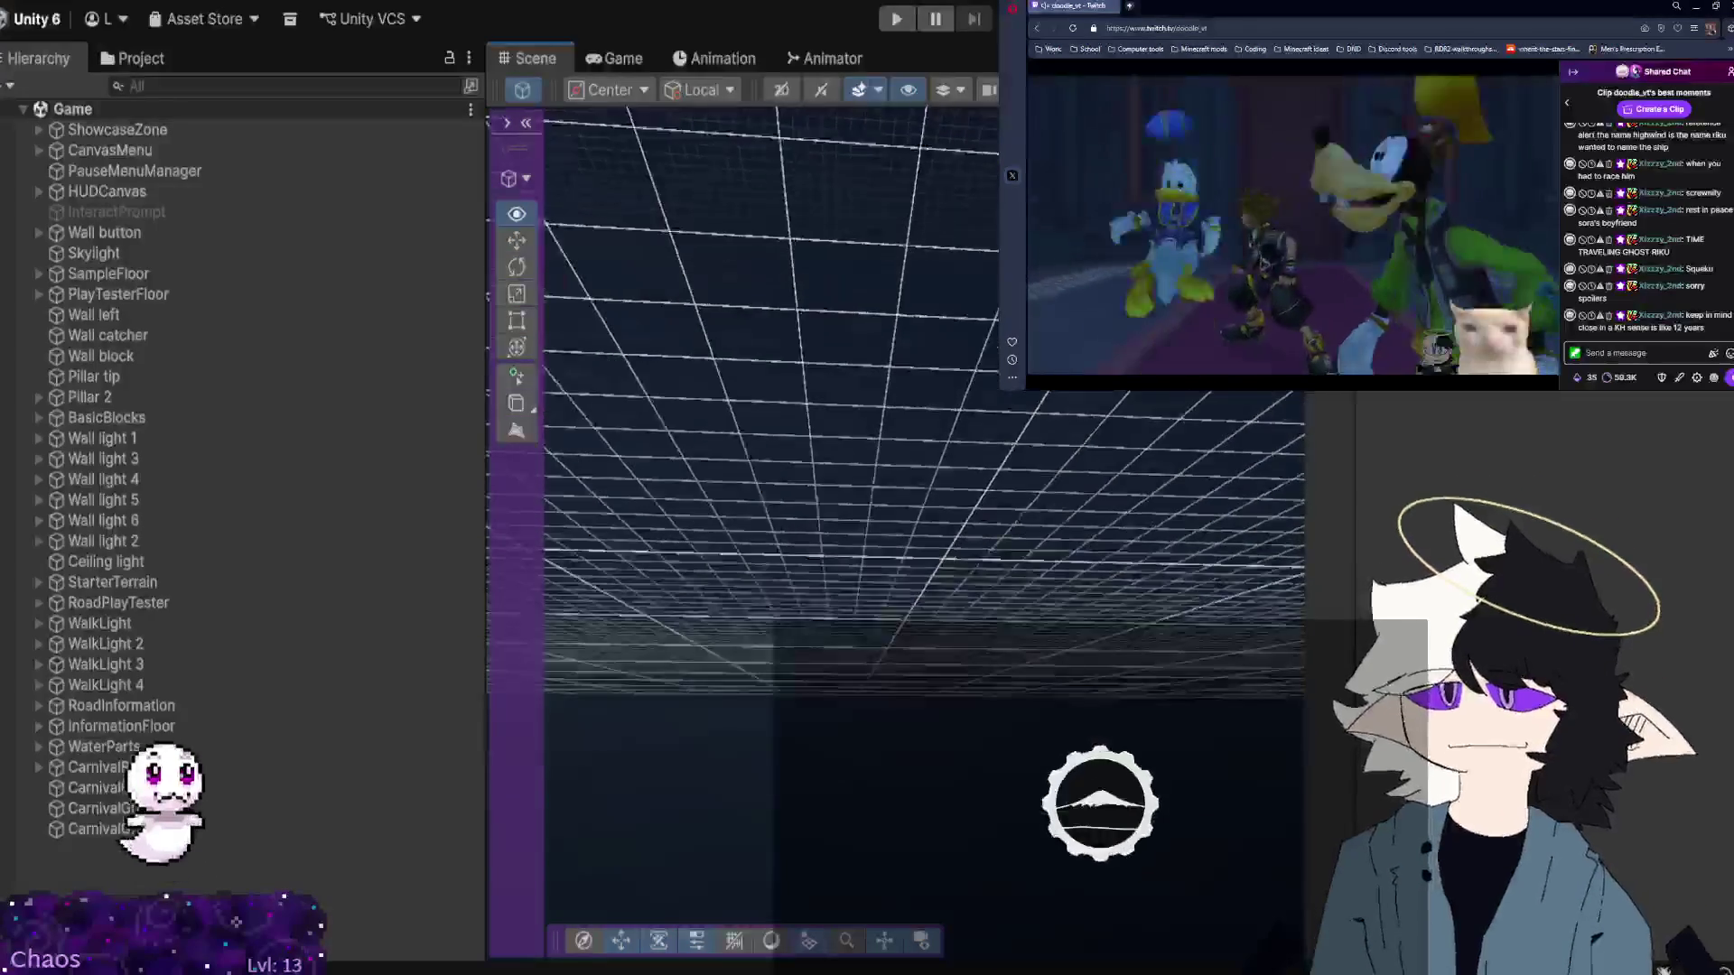
scroll(921, 406, up, 5)
drag(1084, 451, 1305, 593)
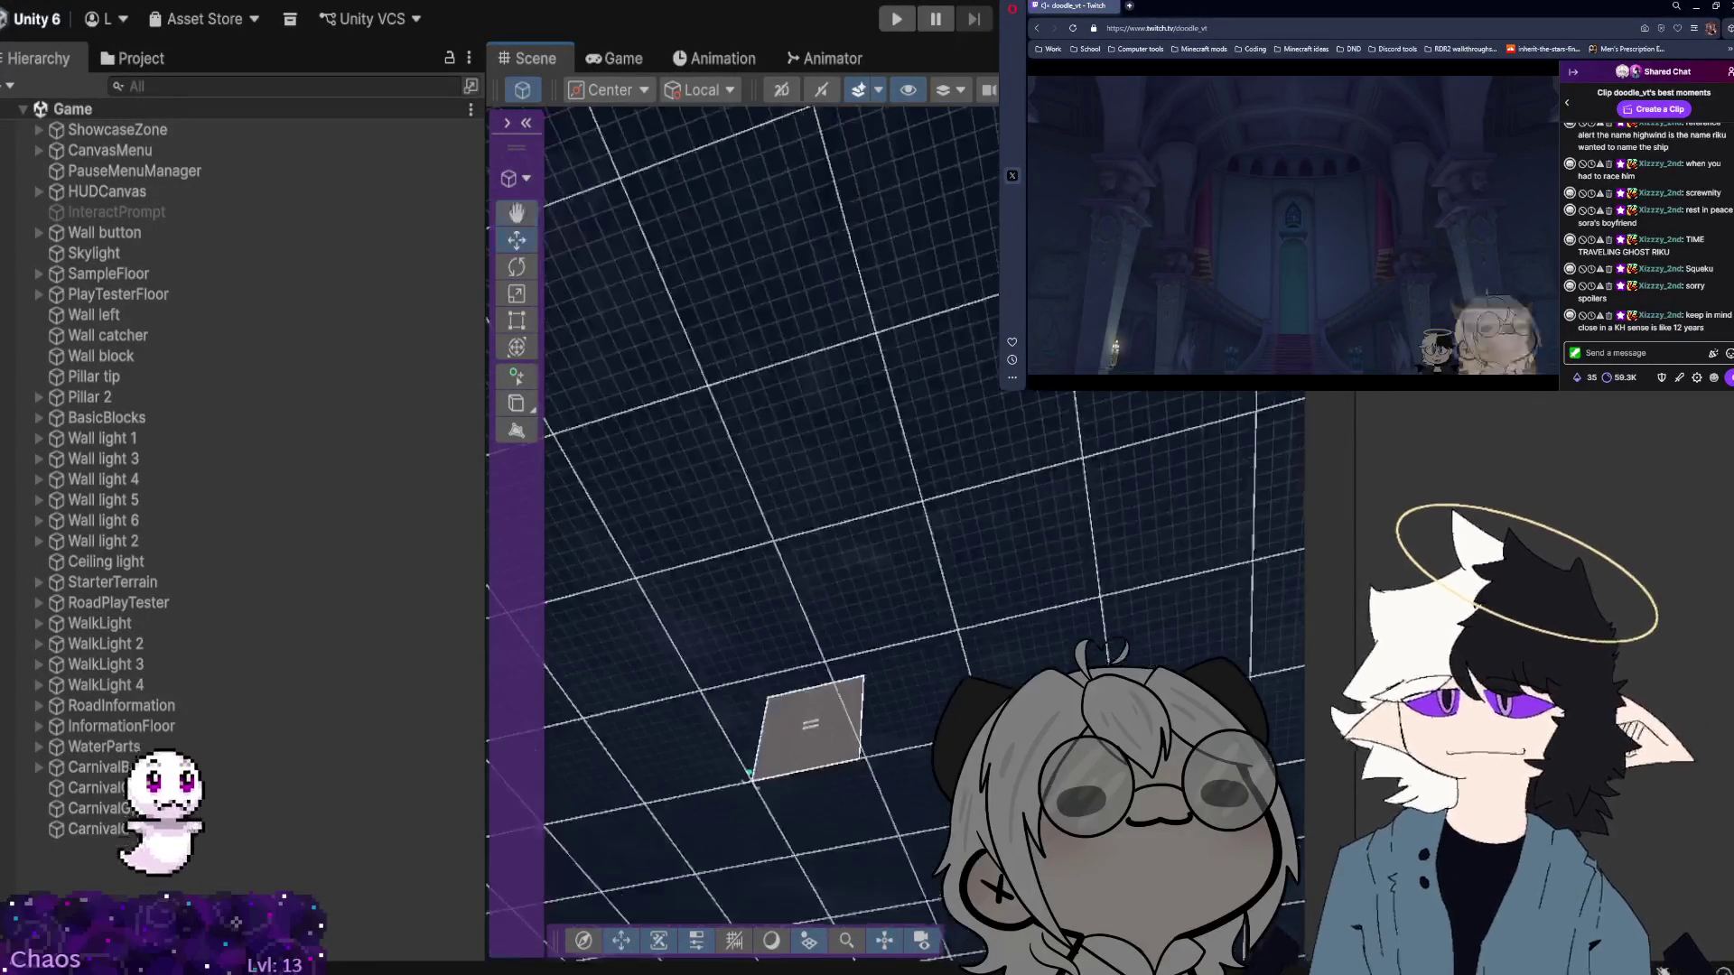
mouse_move(939, 676)
mouse_down()
mouse_move(906, 705)
mouse_move(931, 778)
mouse_move(933, 155)
mouse_move(633, 226)
mouse_move(188, 177)
mouse_move(356, 252)
mouse_move(520, 268)
mouse_move(263, 735)
mouse_move(449, 418)
mouse_move(632, 361)
mouse_move(829, 268)
mouse_move(970, 252)
mouse_move(976, 265)
mouse_move(916, 213)
mouse_move(717, 263)
mouse_move(639, 349)
mouse_move(762, 383)
mouse_move(849, 339)
mouse_up()
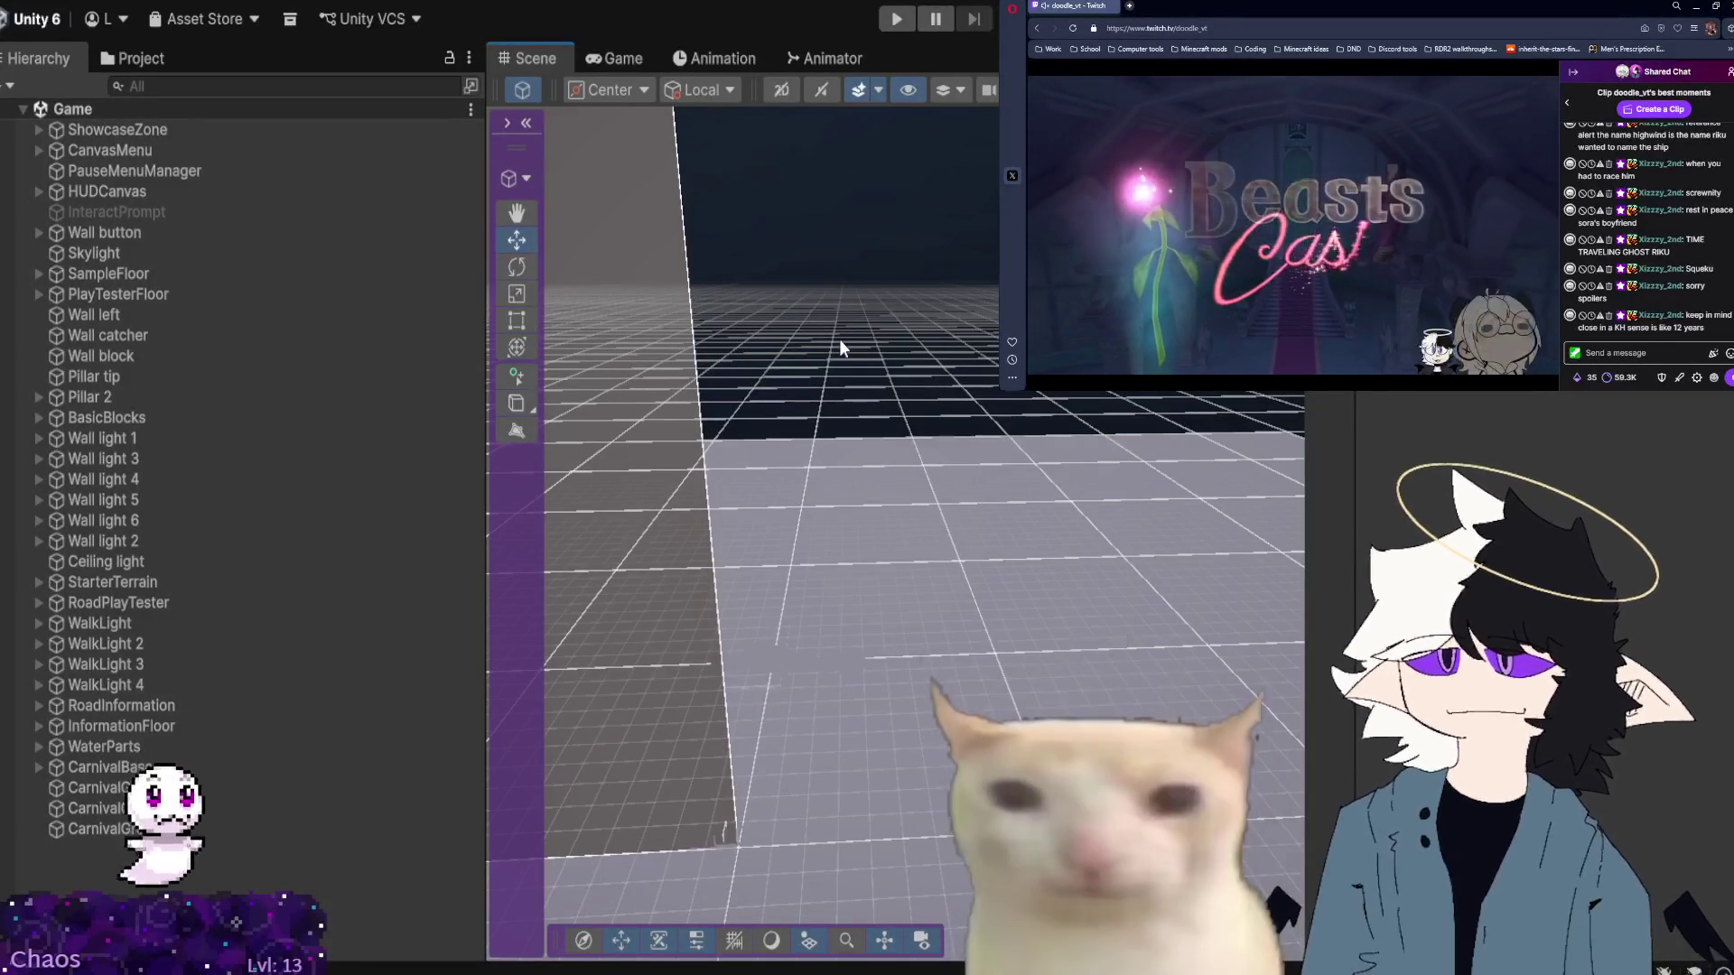
mouse_move(840, 348)
mouse_down()
mouse_move(735, 392)
mouse_move(759, 469)
mouse_move(786, 457)
mouse_move(681, 491)
mouse_move(735, 503)
mouse_move(588, 410)
mouse_move(593, 426)
mouse_move(488, 425)
mouse_move(469, 453)
mouse_move(235, 376)
mouse_move(273, 404)
mouse_move(280, 295)
mouse_move(390, 401)
mouse_move(426, 466)
mouse_move(500, 486)
mouse_move(638, 207)
mouse_move(731, 472)
mouse_move(789, 449)
mouse_move(1115, 532)
mouse_move(1369, 469)
mouse_move(50, 420)
mouse_up()
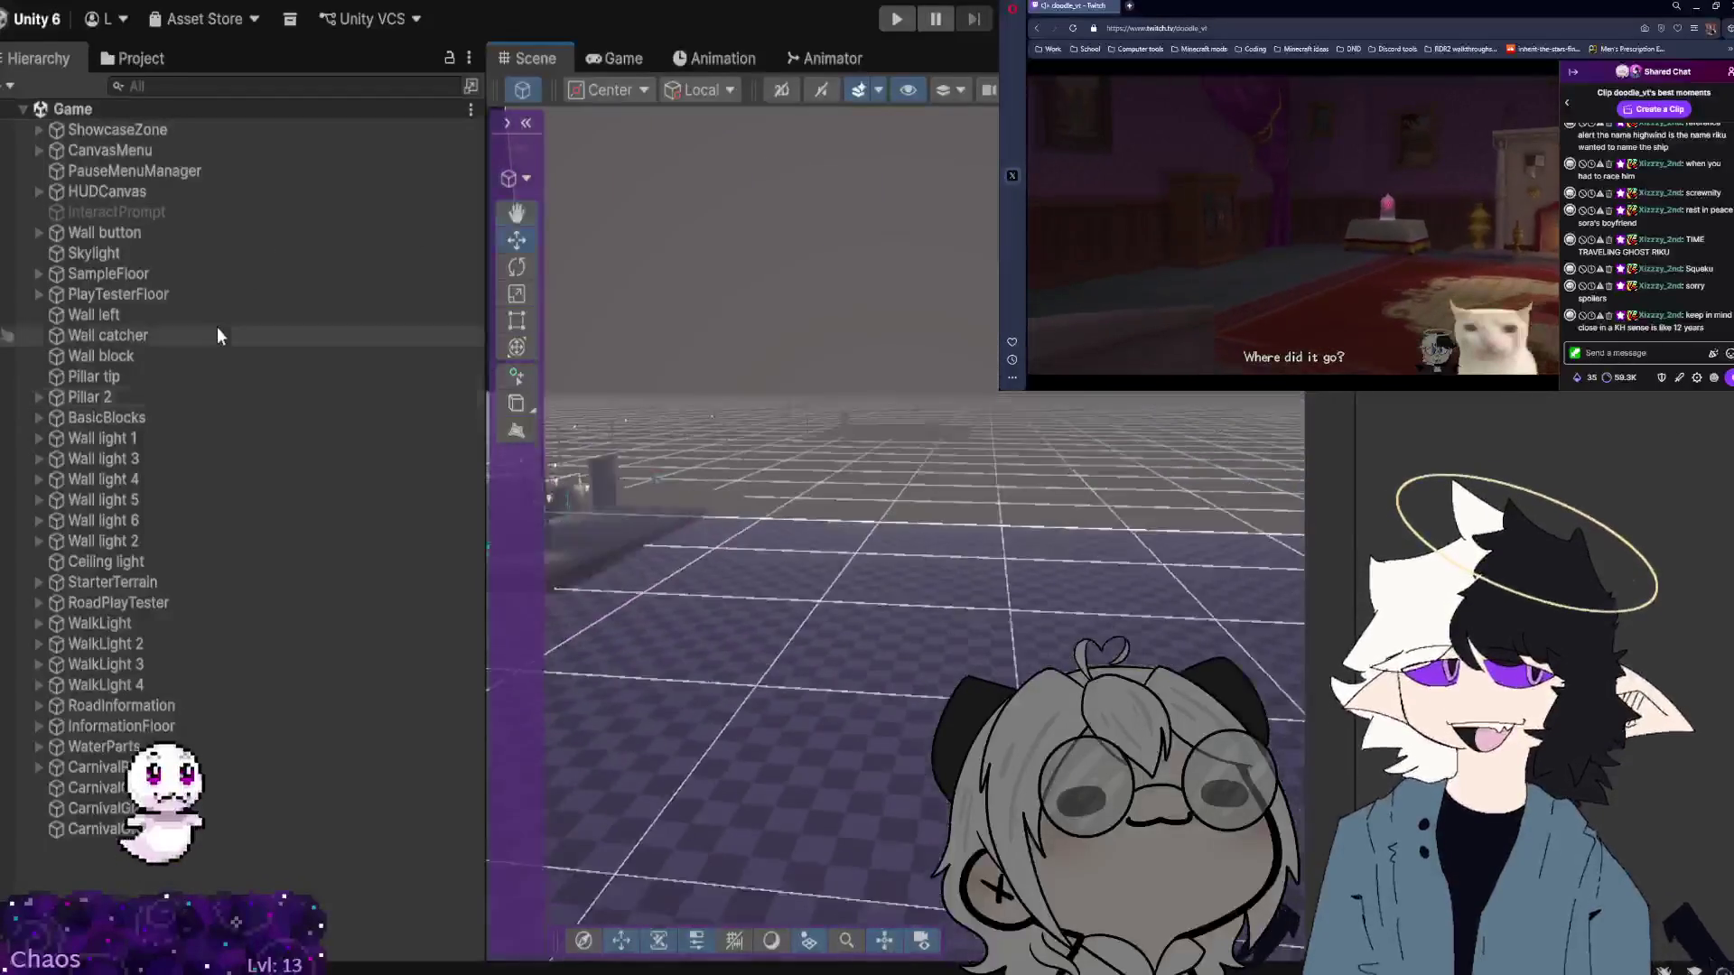
mouse_move(960, 340)
mouse_down()
mouse_move(913, 256)
mouse_move(933, 282)
mouse_move(1706, 415)
mouse_move(1622, 465)
mouse_up()
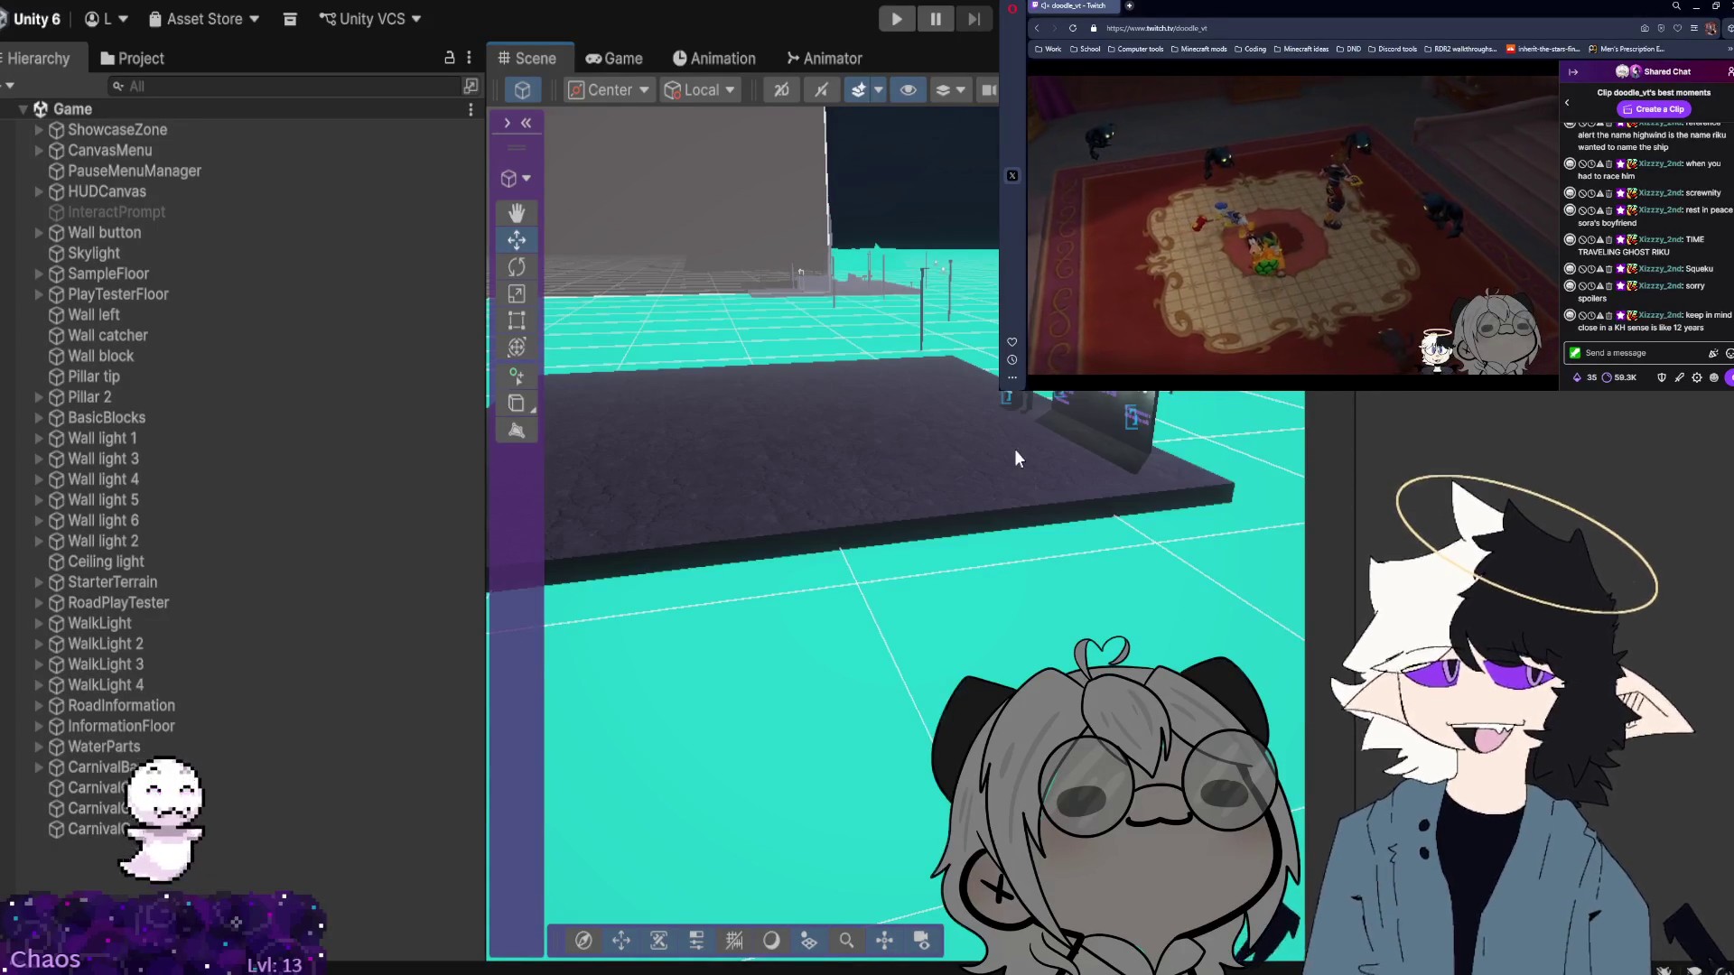
mouse_move(985, 457)
mouse_down()
mouse_move(987, 325)
mouse_move(1154, 467)
mouse_move(768, 431)
mouse_move(1316, 413)
mouse_move(1048, 398)
mouse_move(1111, 465)
mouse_move(937, 507)
mouse_move(801, 271)
mouse_move(688, 291)
mouse_move(633, 325)
mouse_move(506, 542)
mouse_up()
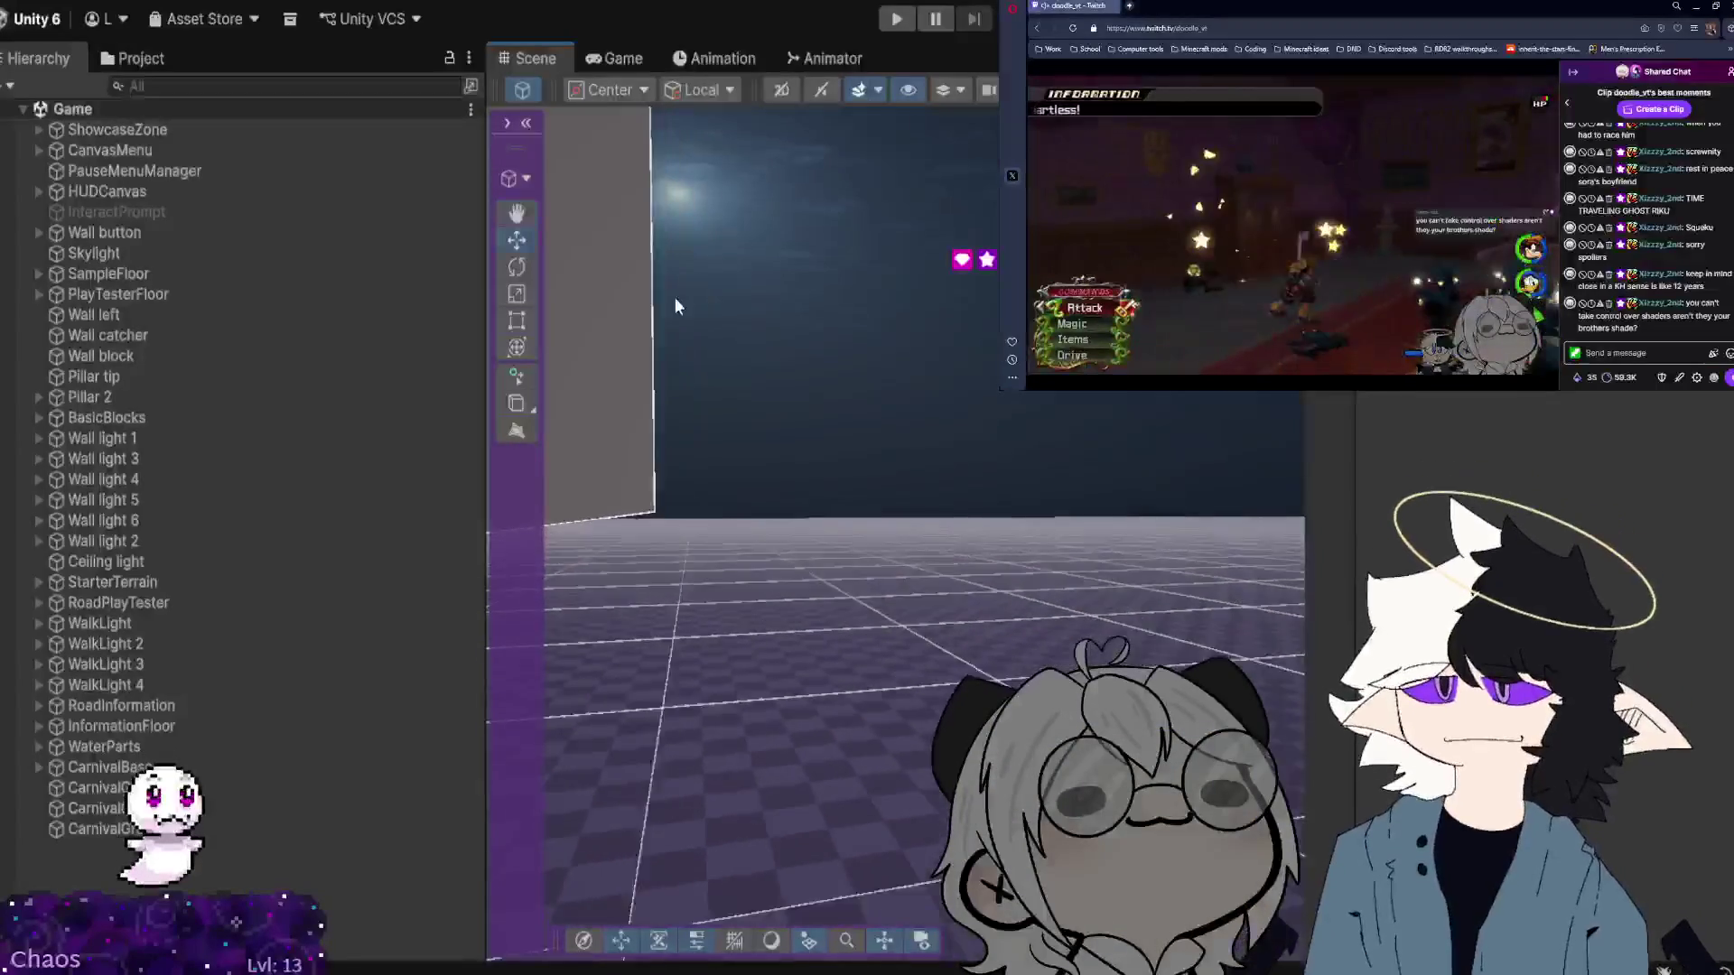
click(305, 808)
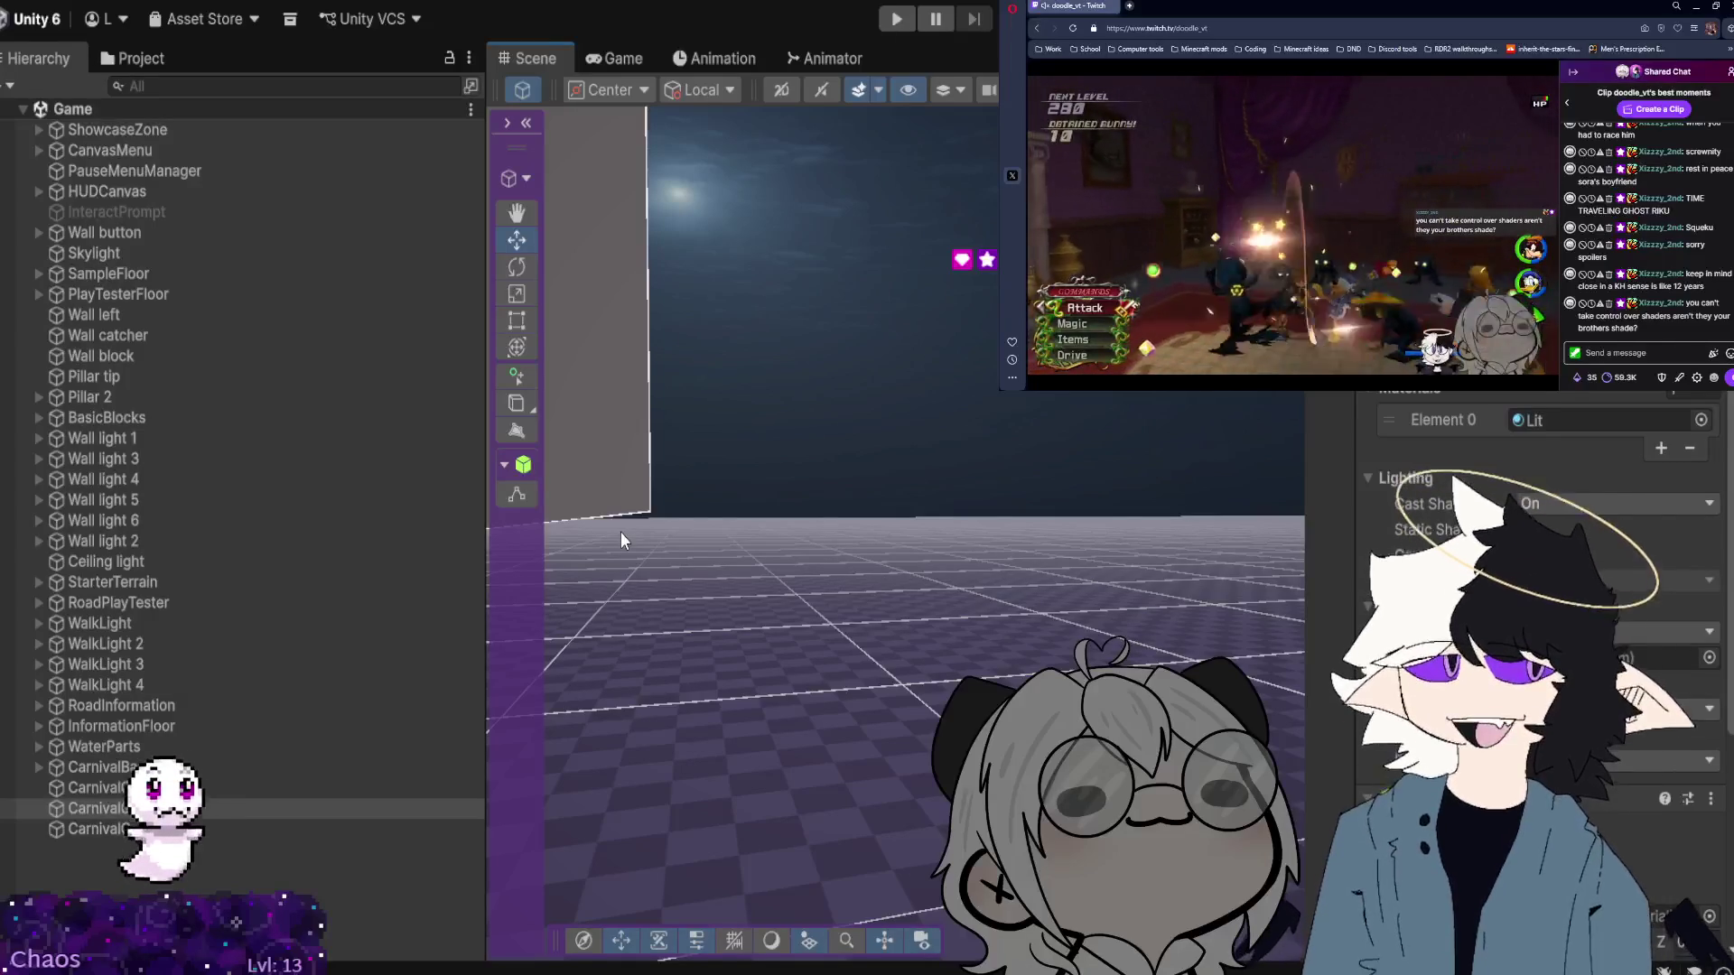
Frame the chosen object and reposition three dark cubes along X and Z with the Move gizmo.
key(f)
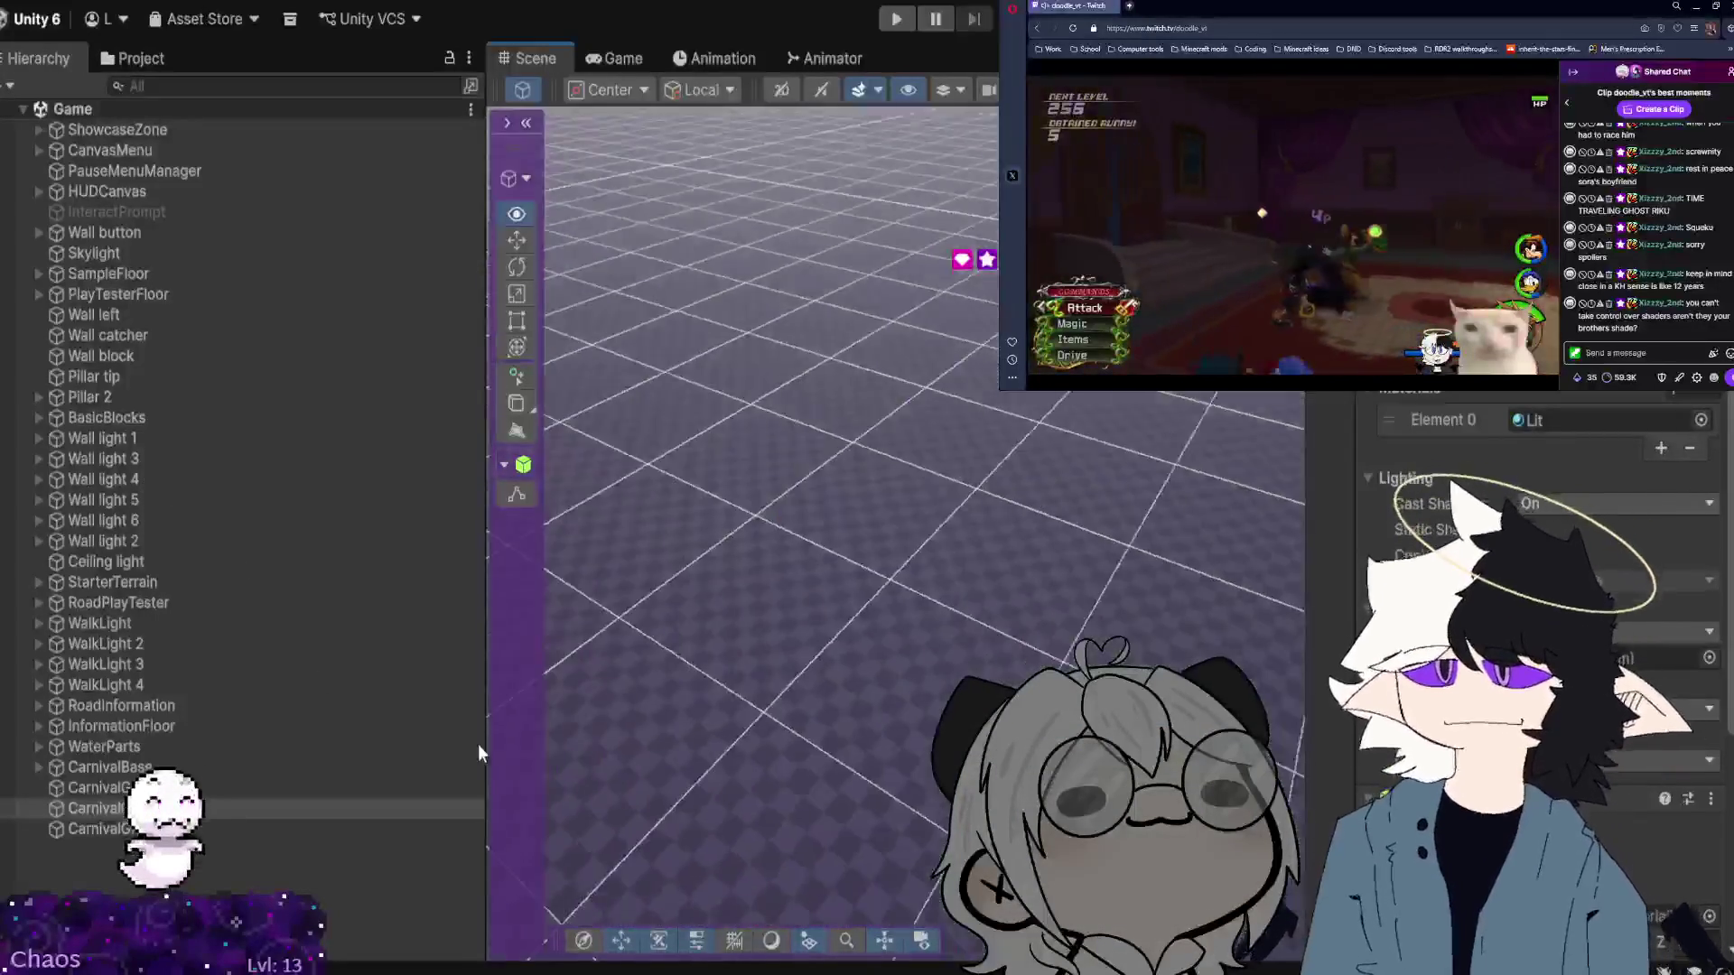
mouse_move(493, 745)
mouse_down()
mouse_move(977, 651)
mouse_move(538, 659)
mouse_move(497, 757)
mouse_move(596, 790)
mouse_move(579, 792)
mouse_move(221, 685)
mouse_move(226, 658)
mouse_move(204, 634)
mouse_move(222, 666)
mouse_up()
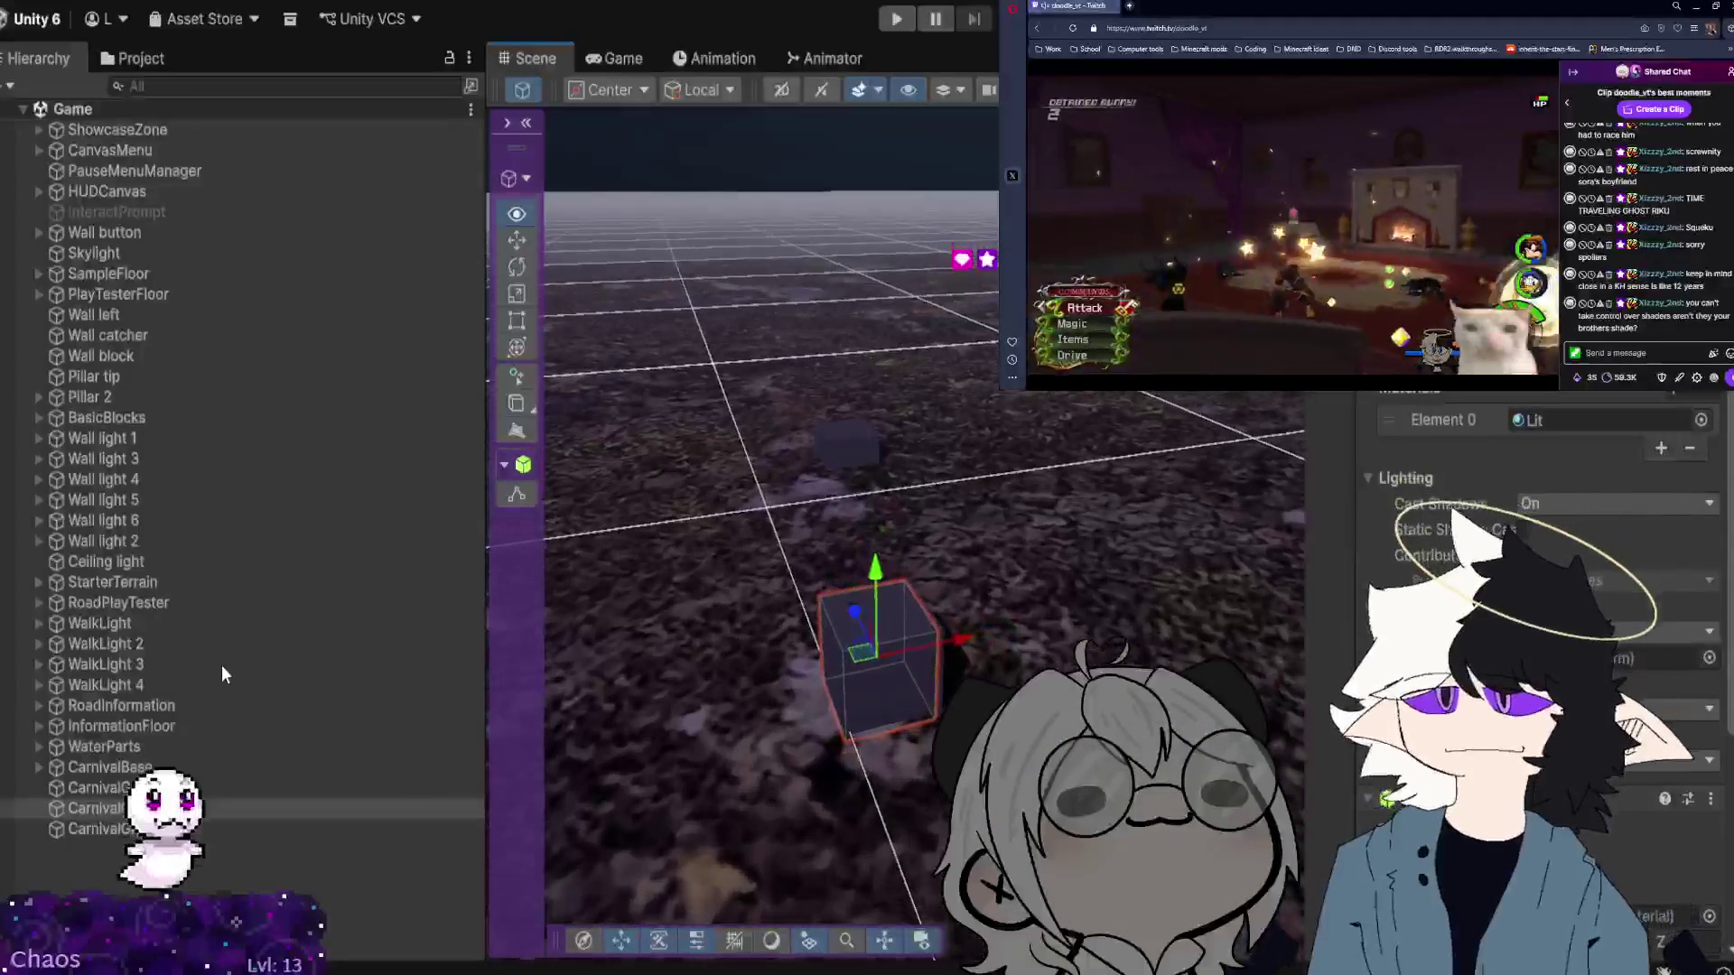
mouse_move(961, 636)
mouse_down()
mouse_move(1101, 618)
mouse_move(1205, 572)
mouse_up()
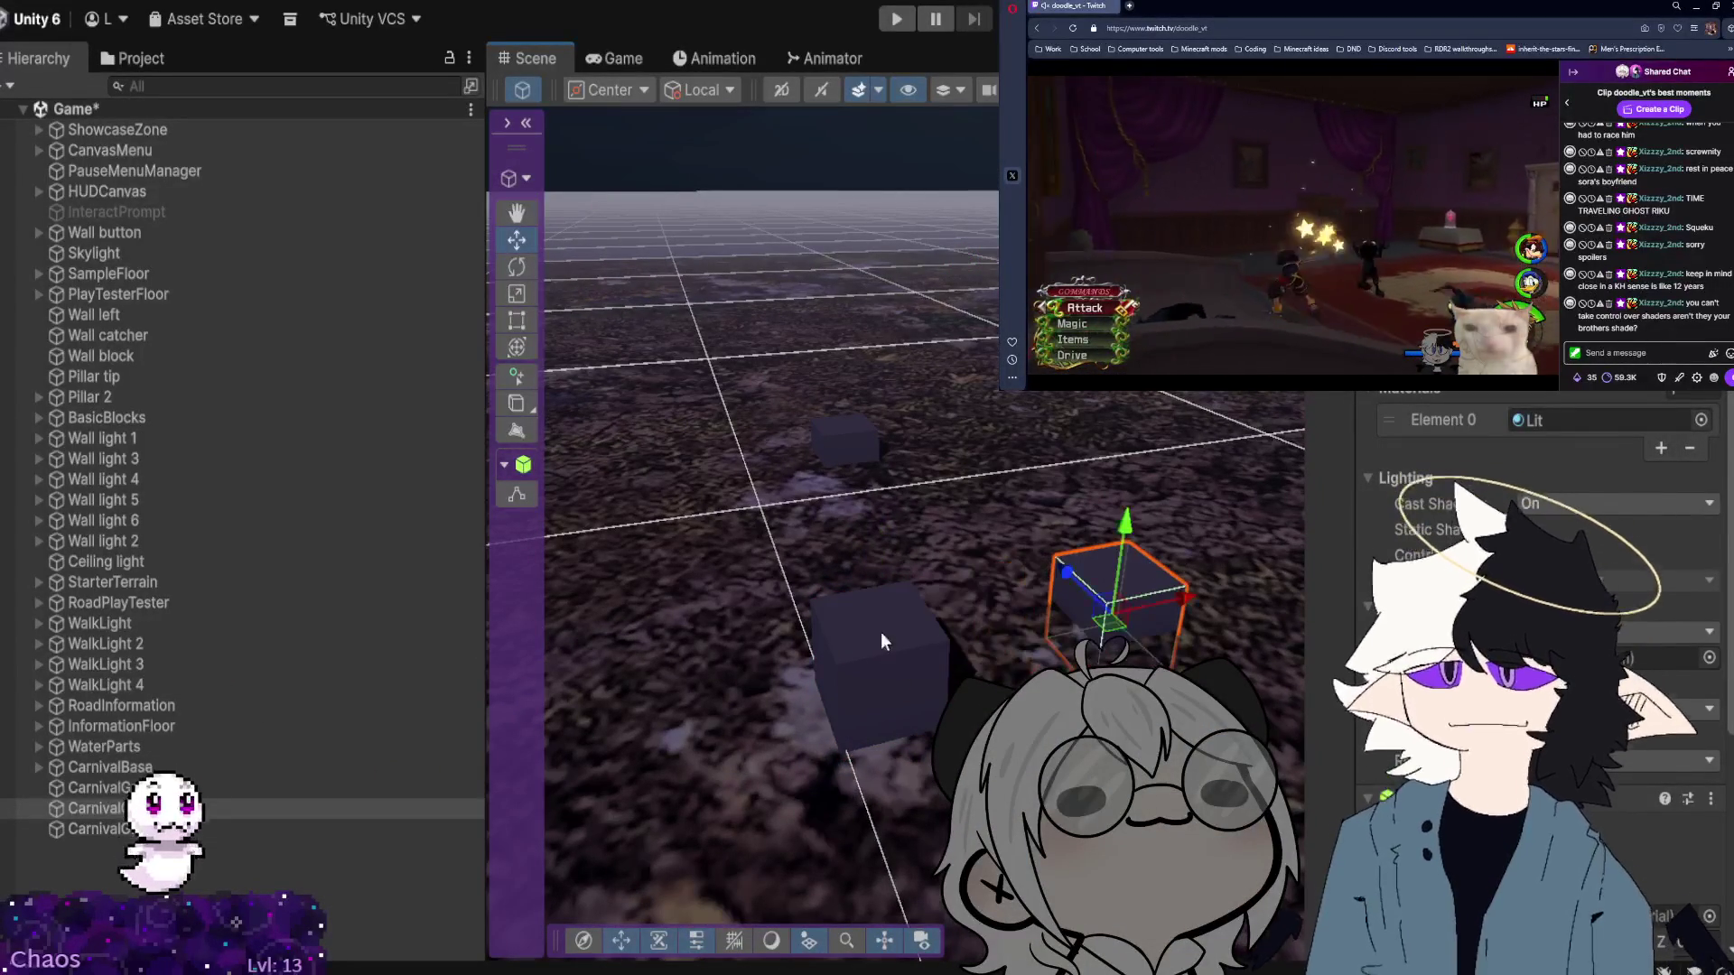
click(890, 637)
drag(860, 642, 779, 540)
drag(983, 441, 849, 474)
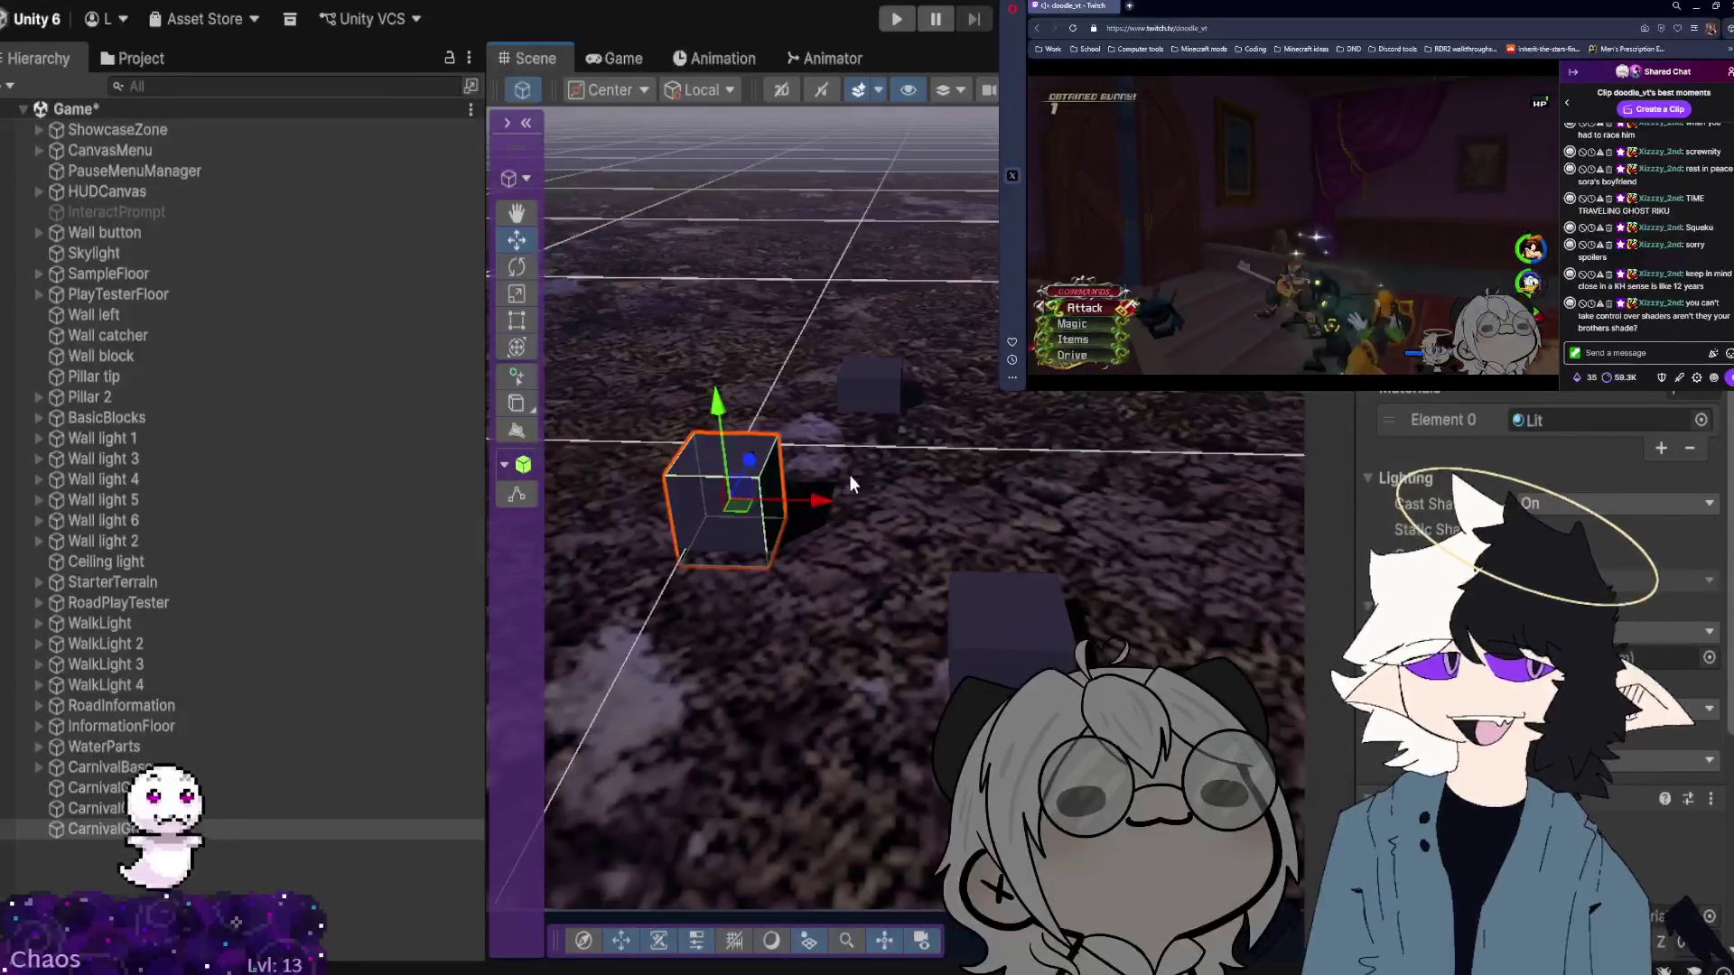
click(884, 395)
drag(884, 394, 972, 411)
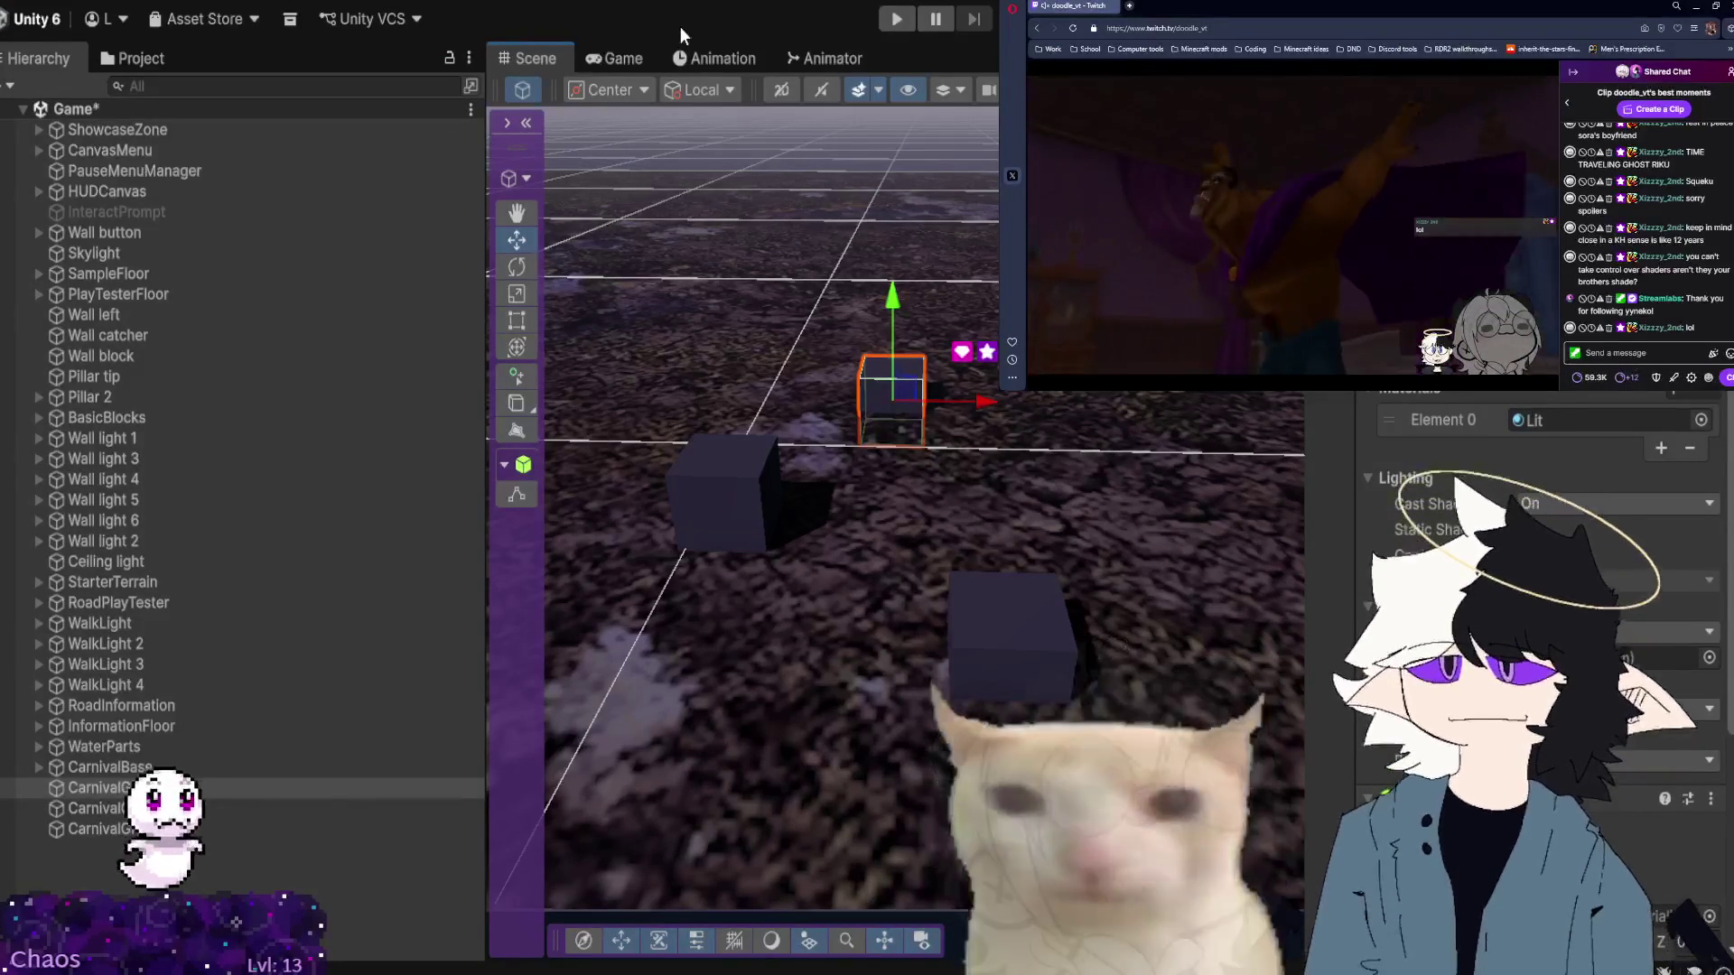
Browse to the project's Materials folder.
click(133, 58)
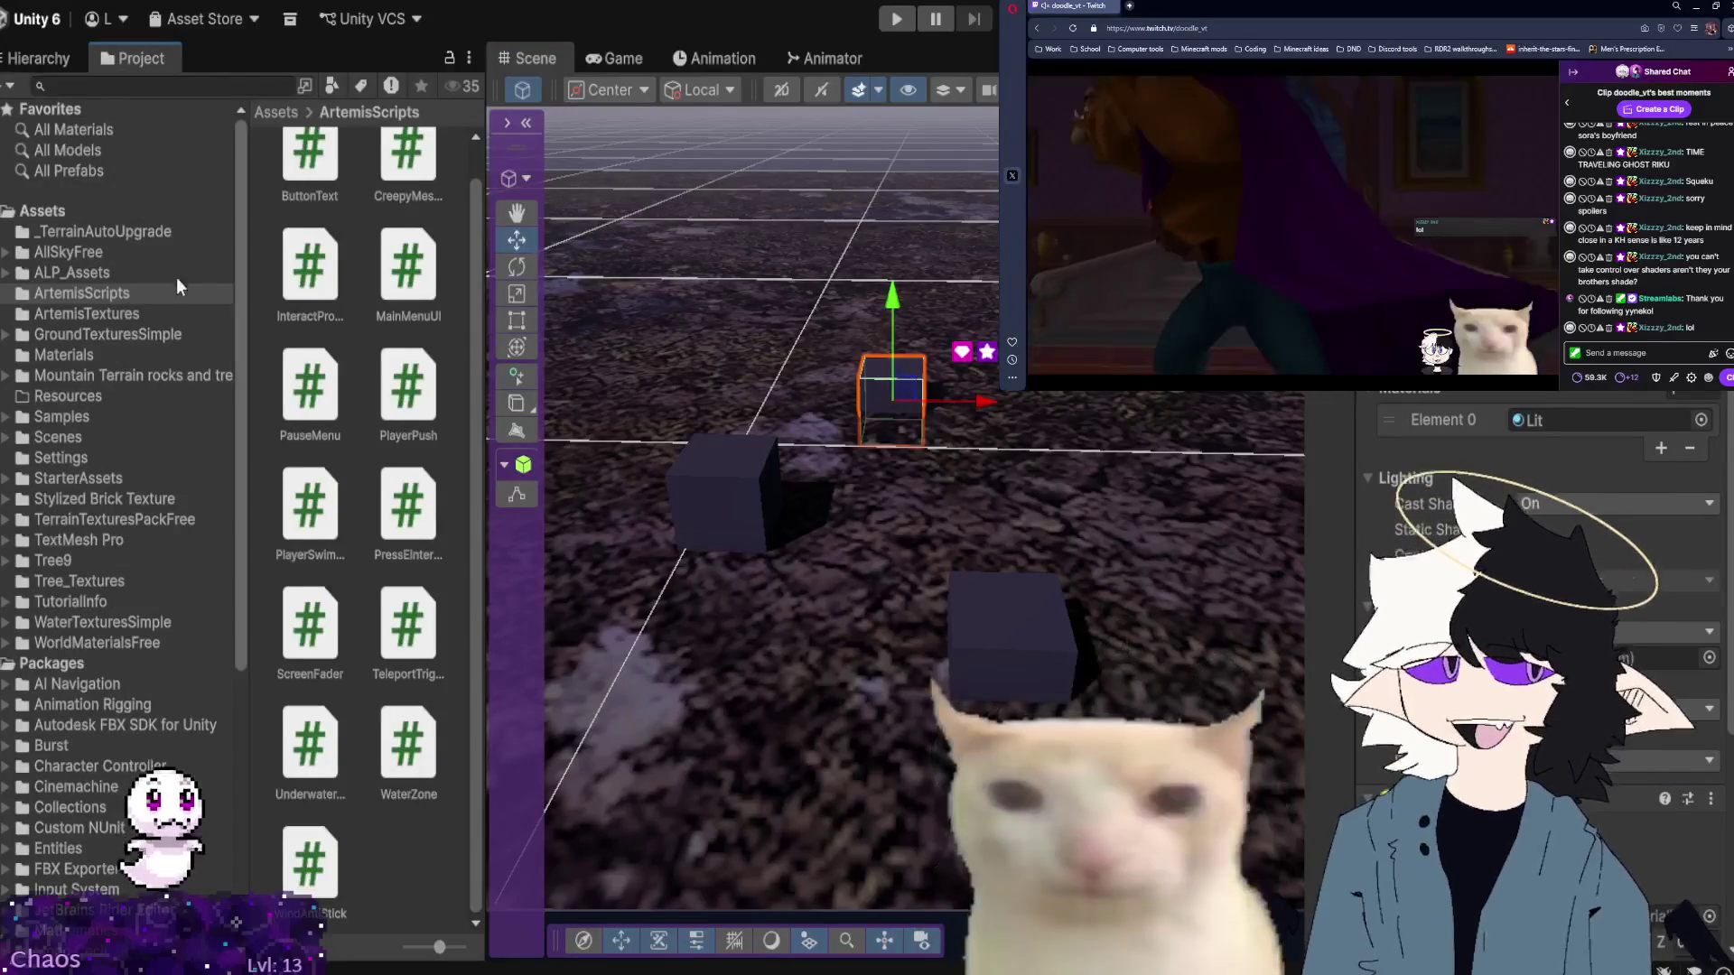
scroll(101, 347, down, 2)
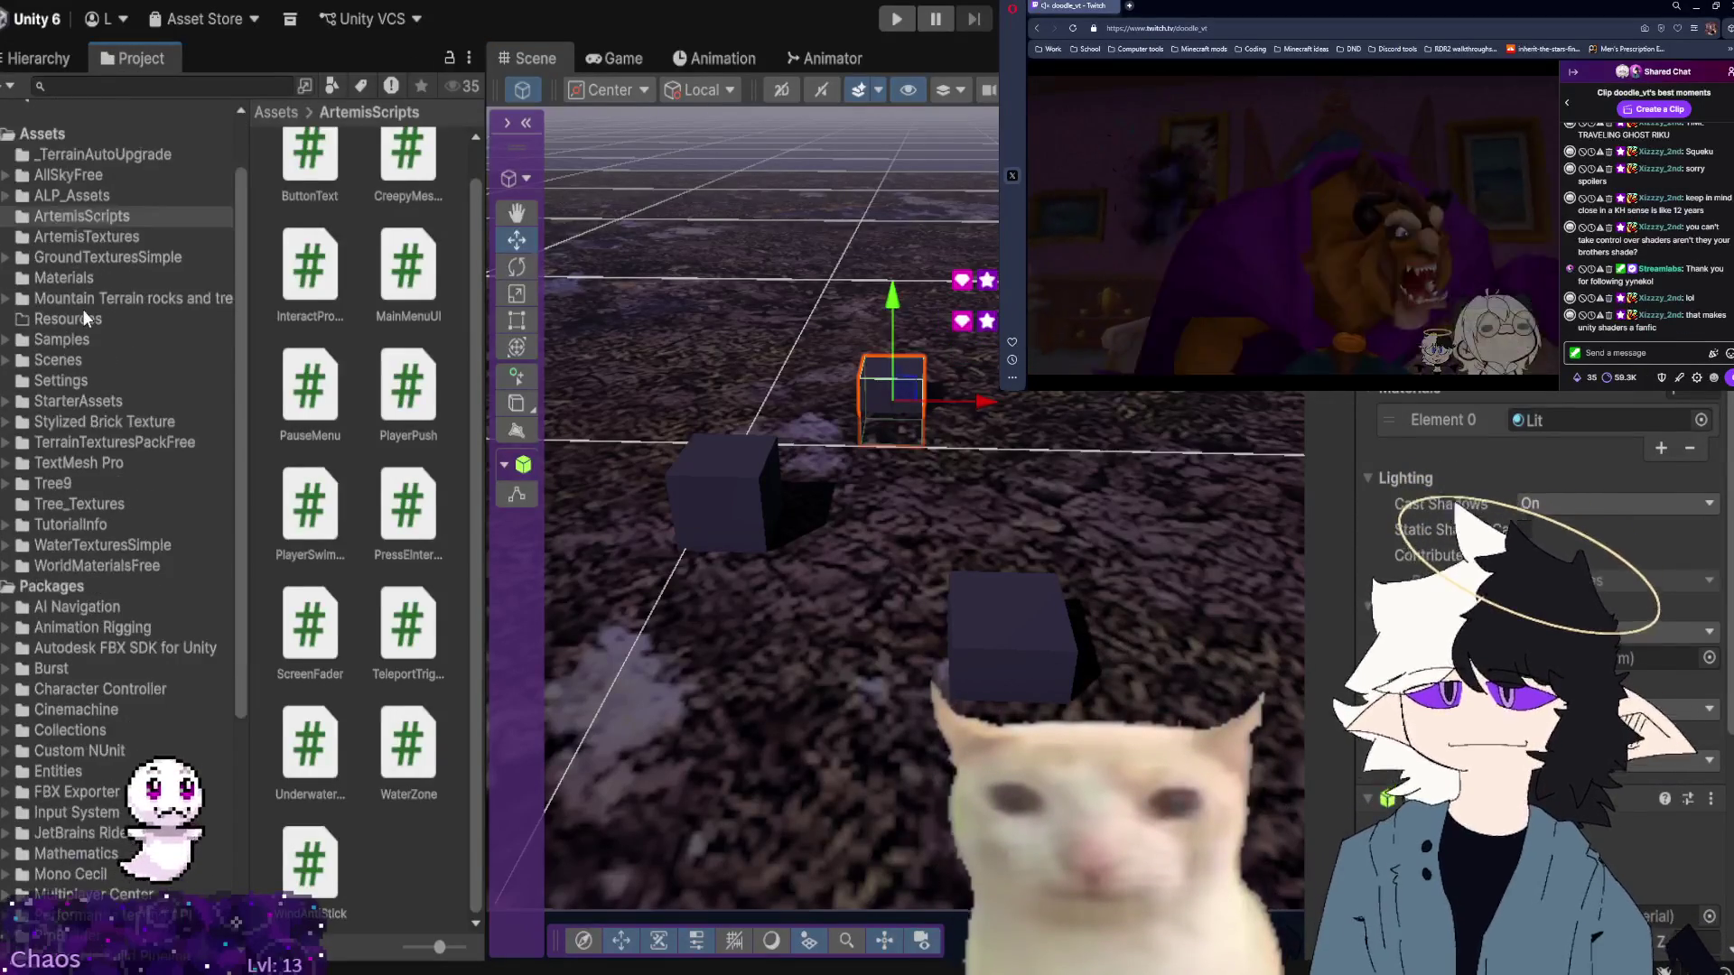
click(72, 275)
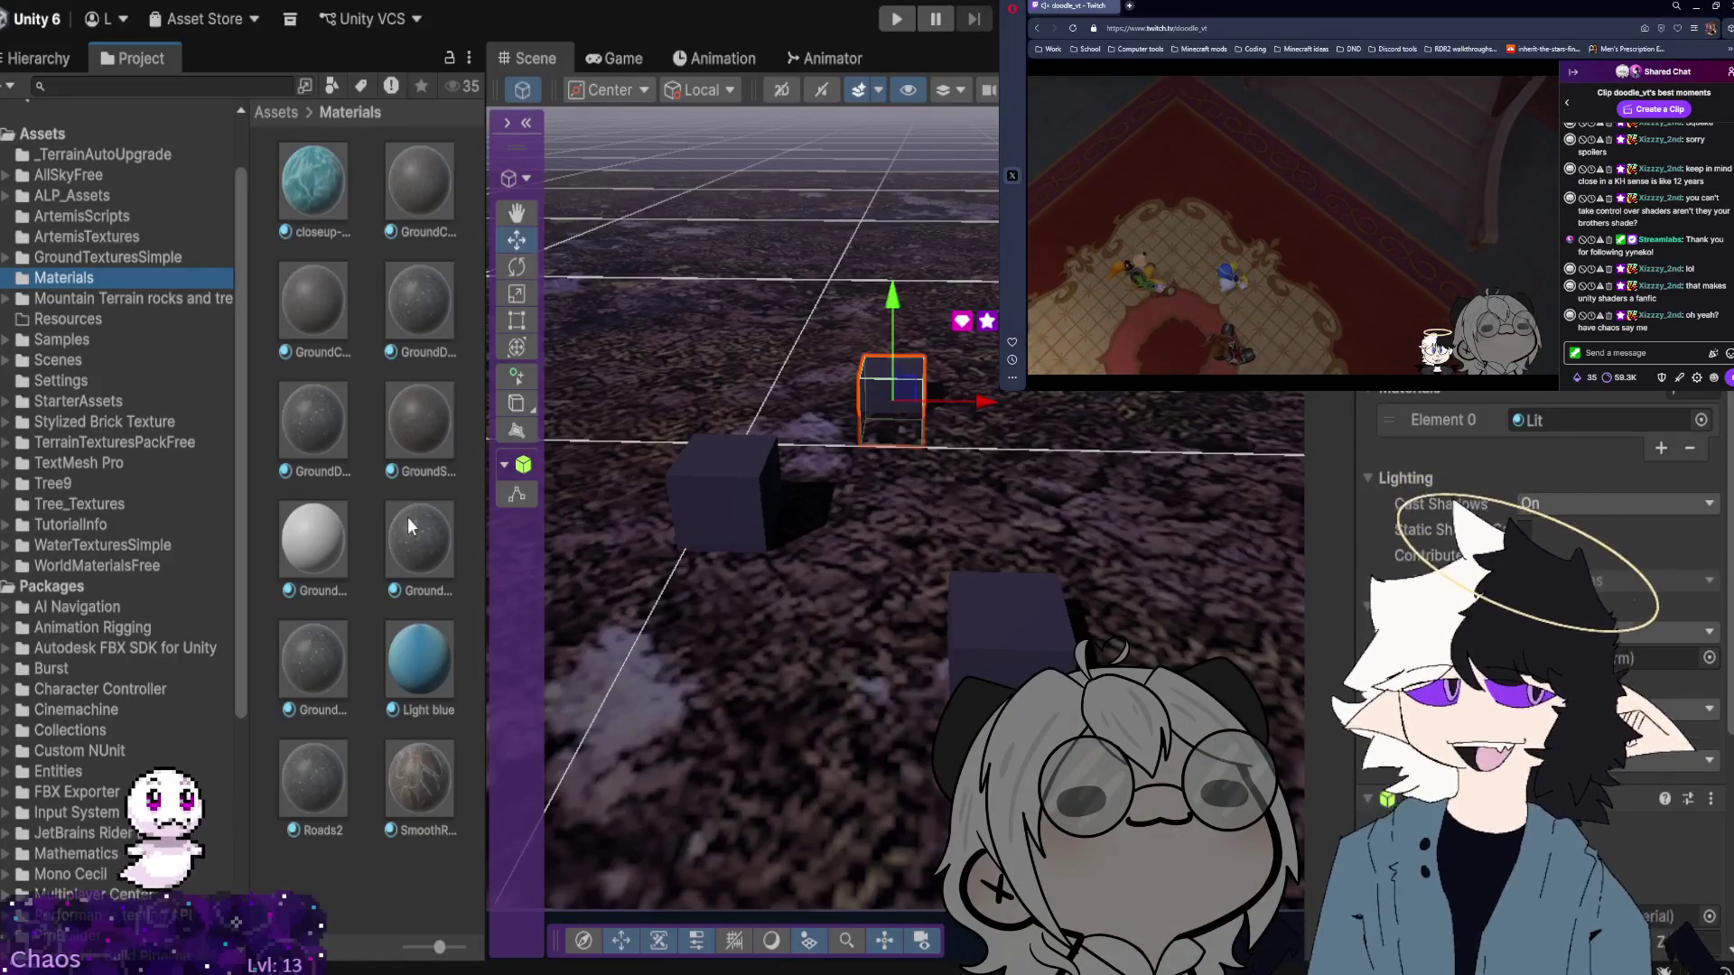
Preview the Ground and GroundD materials on the scene cube, then return to the Hierarchy.
click(415, 583)
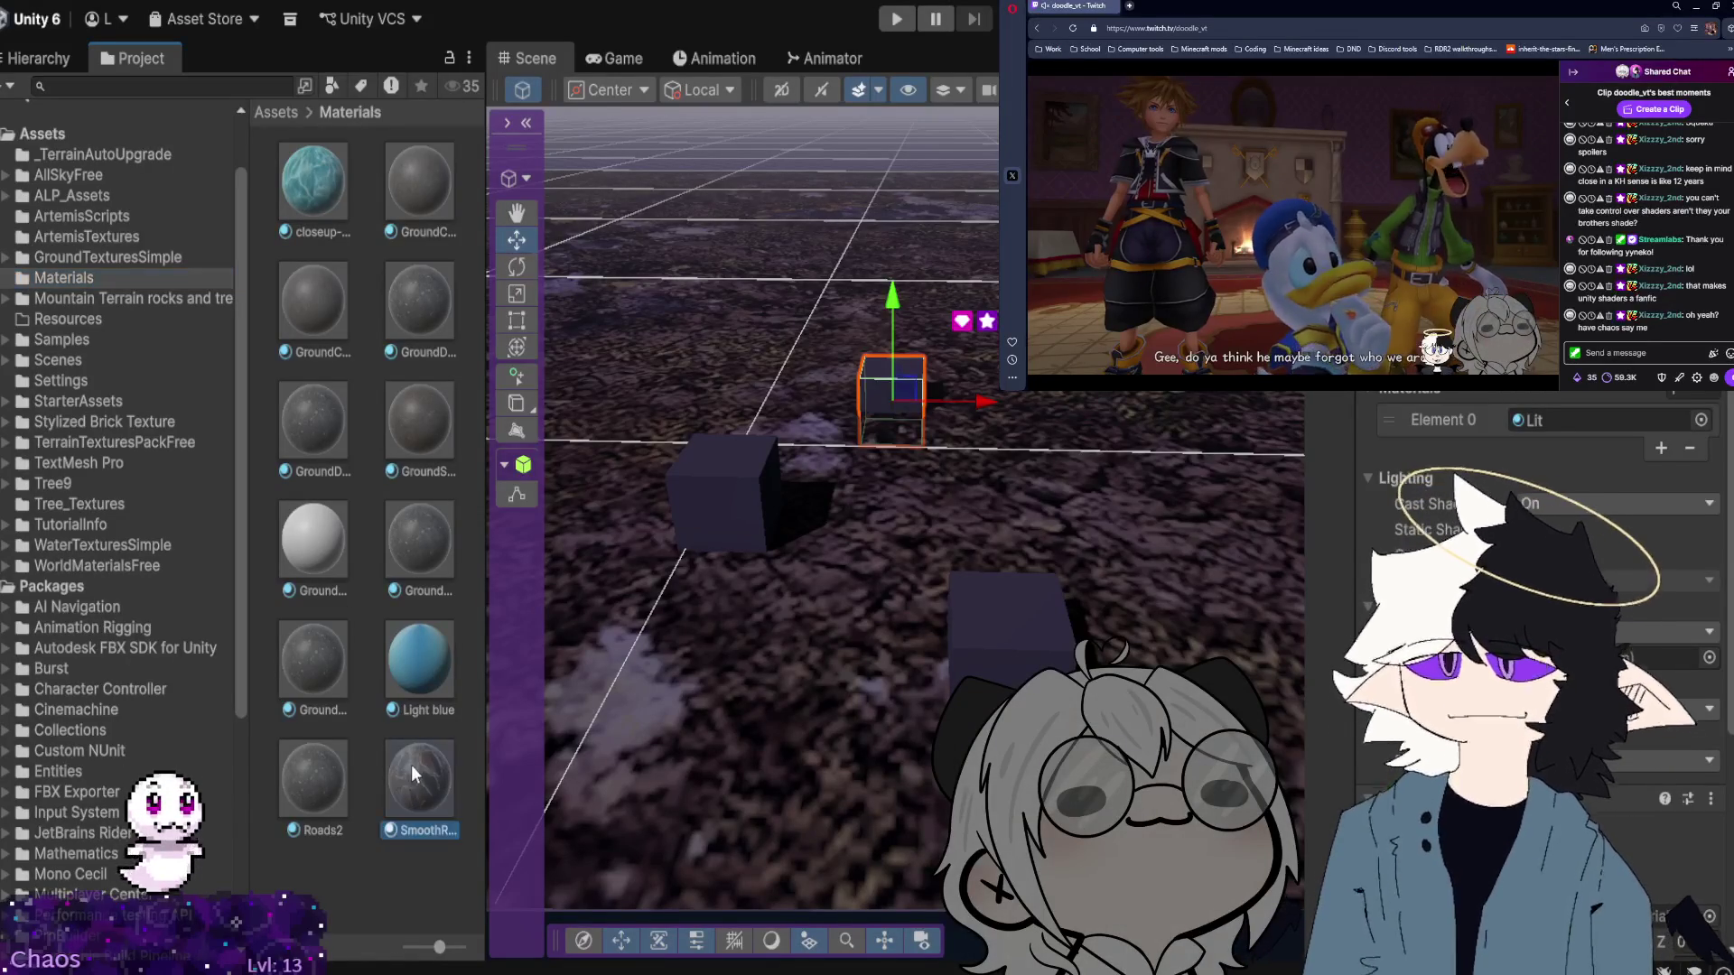
mouse_move(431, 529)
mouse_down()
mouse_move(416, 474)
mouse_move(686, 578)
mouse_move(741, 502)
mouse_move(633, 632)
mouse_move(389, 411)
mouse_move(431, 314)
mouse_move(711, 502)
mouse_move(614, 524)
mouse_move(423, 411)
mouse_move(692, 425)
mouse_move(740, 479)
mouse_up()
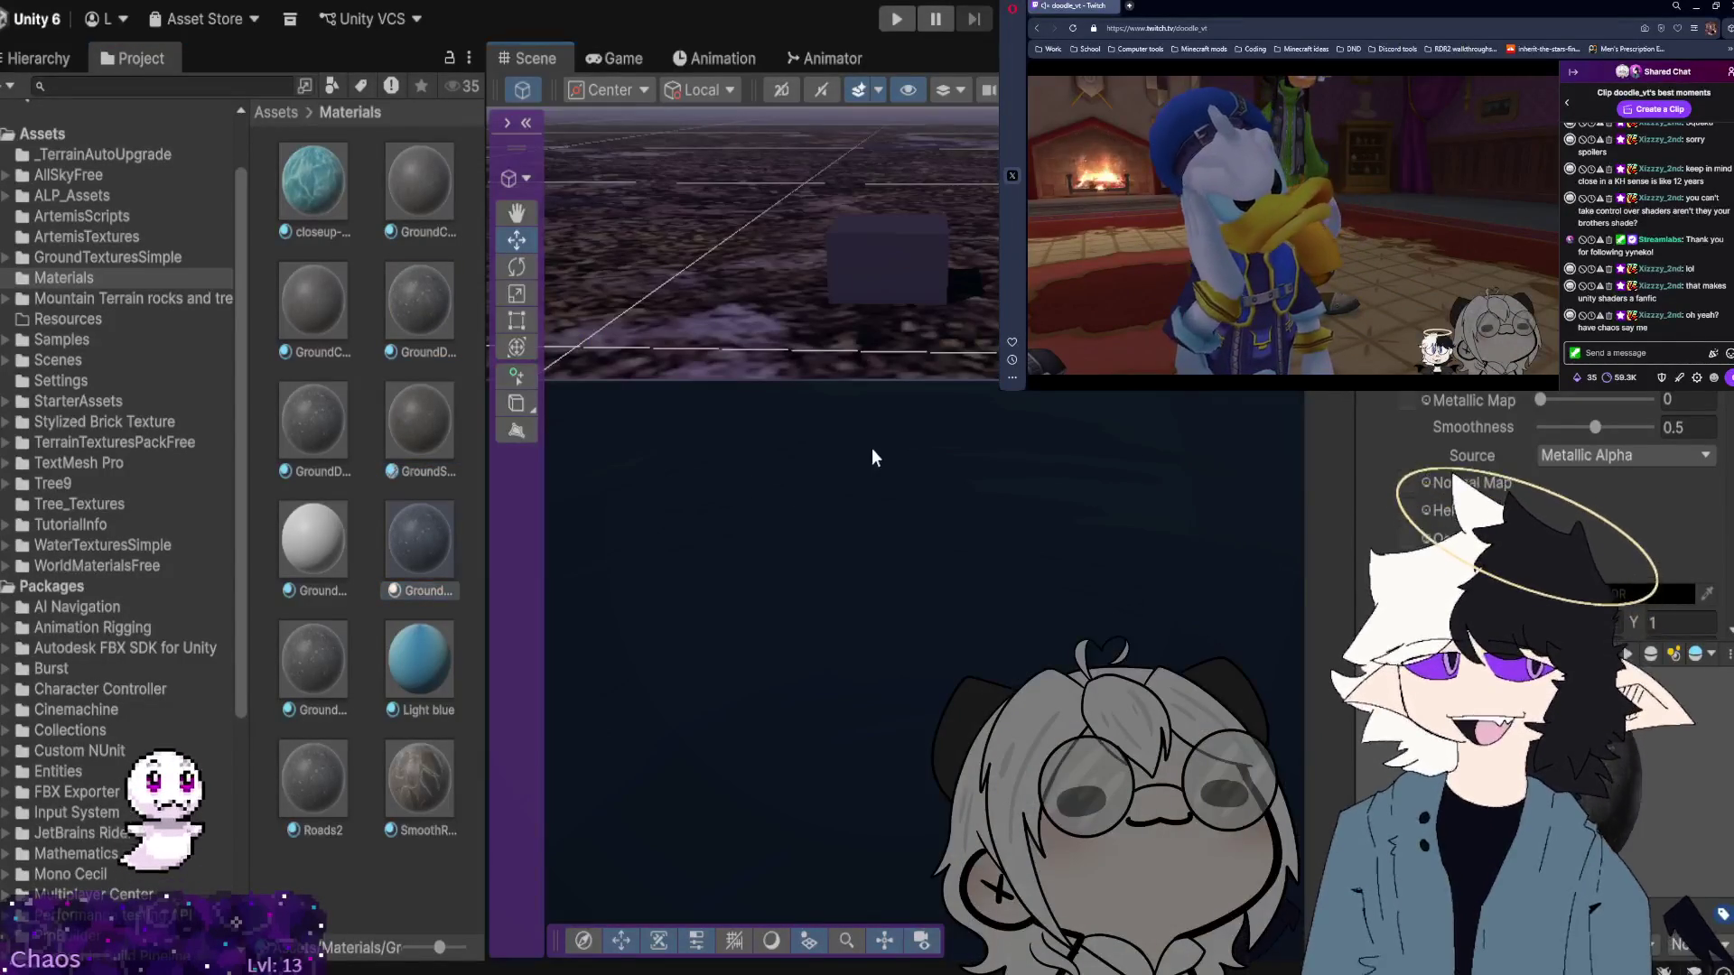
click(323, 439)
mouse_move(324, 439)
mouse_down()
mouse_move(360, 457)
mouse_move(720, 473)
mouse_move(344, 441)
mouse_up()
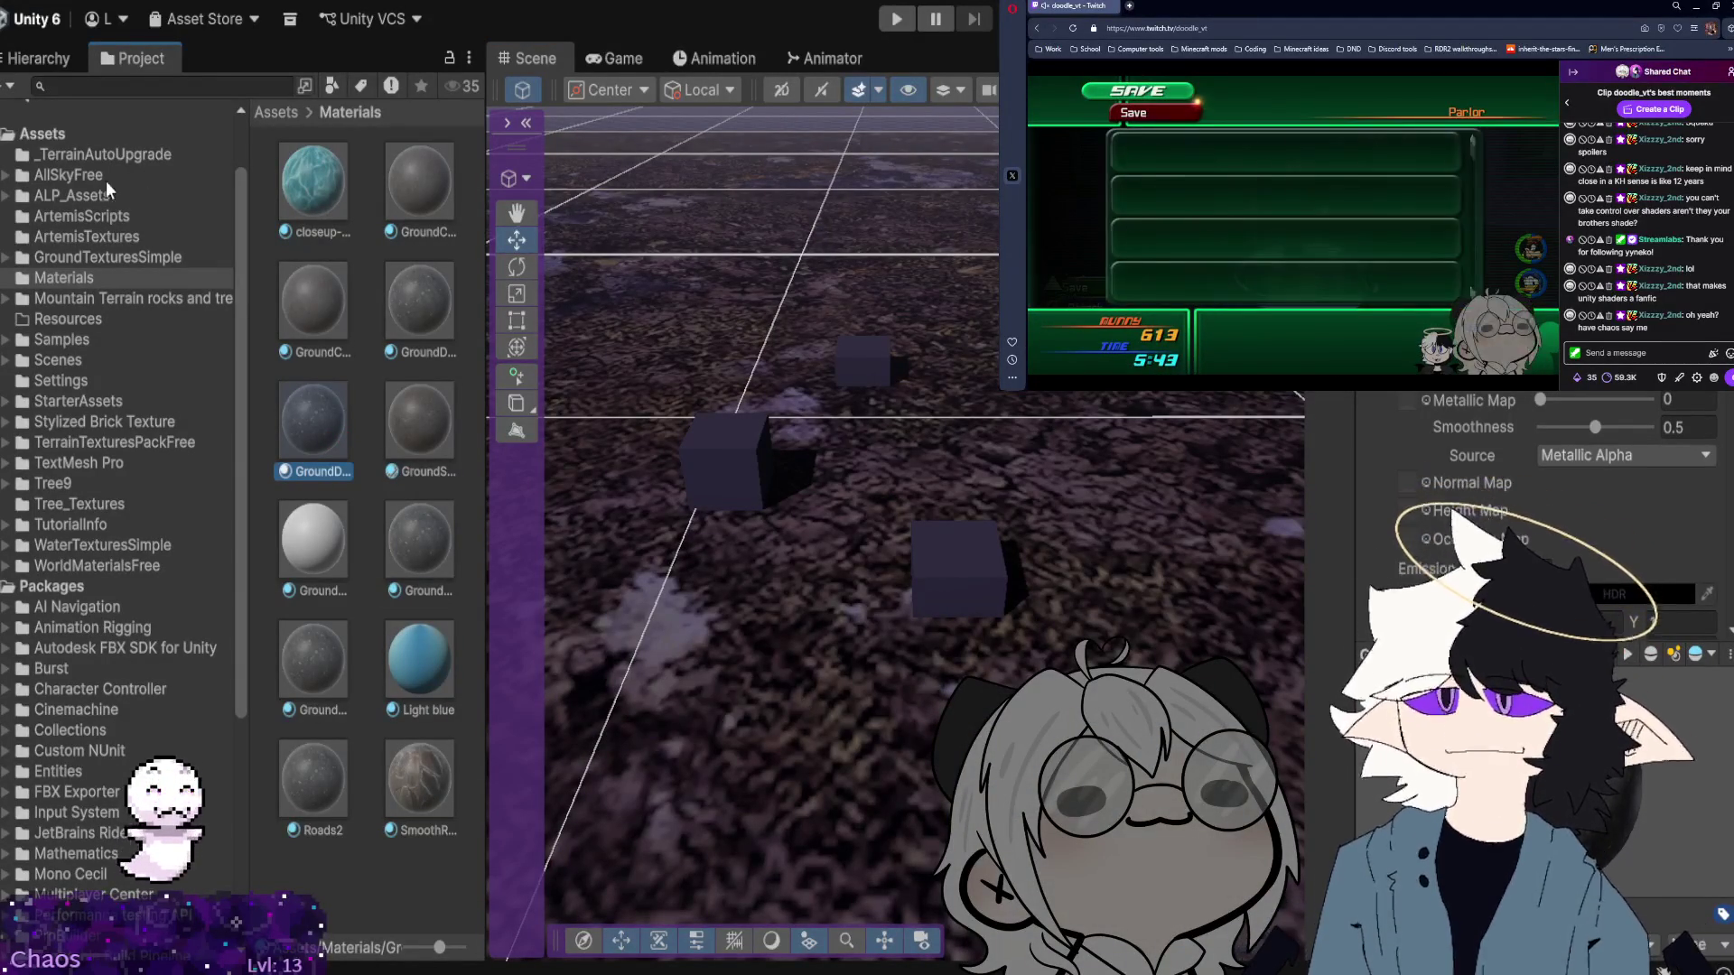
click(48, 60)
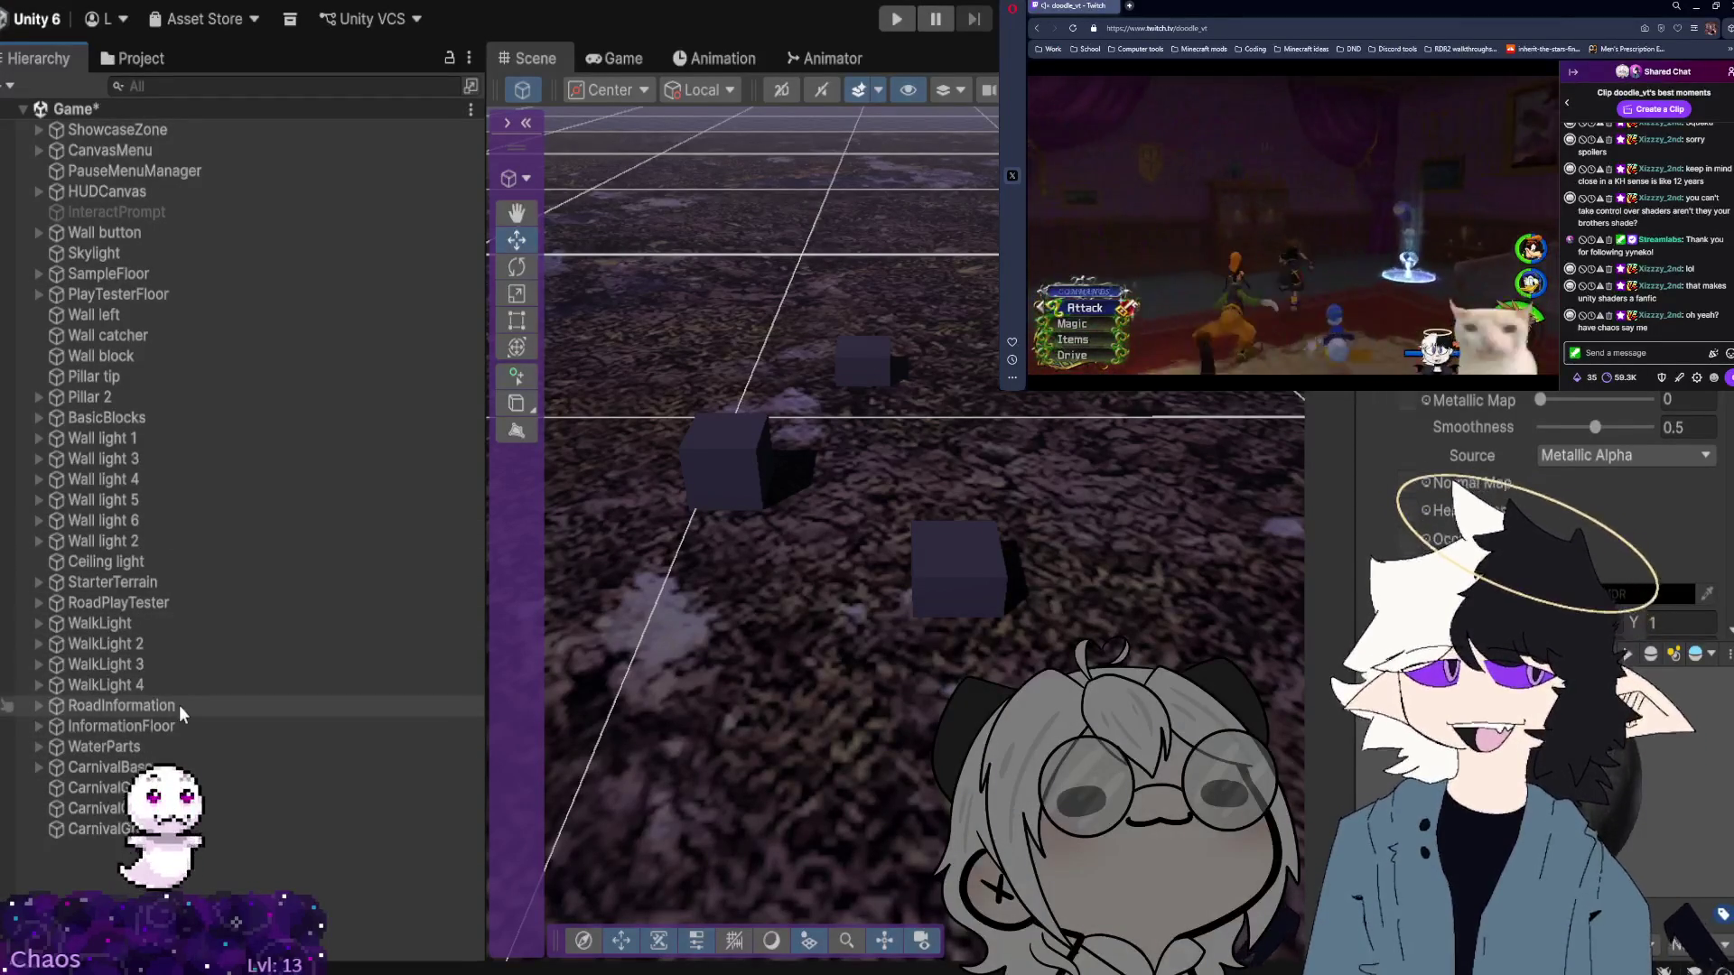
Select the InformationFloor, RoadInformation and a carnival ground object in the Hierarchy.
click(210, 732)
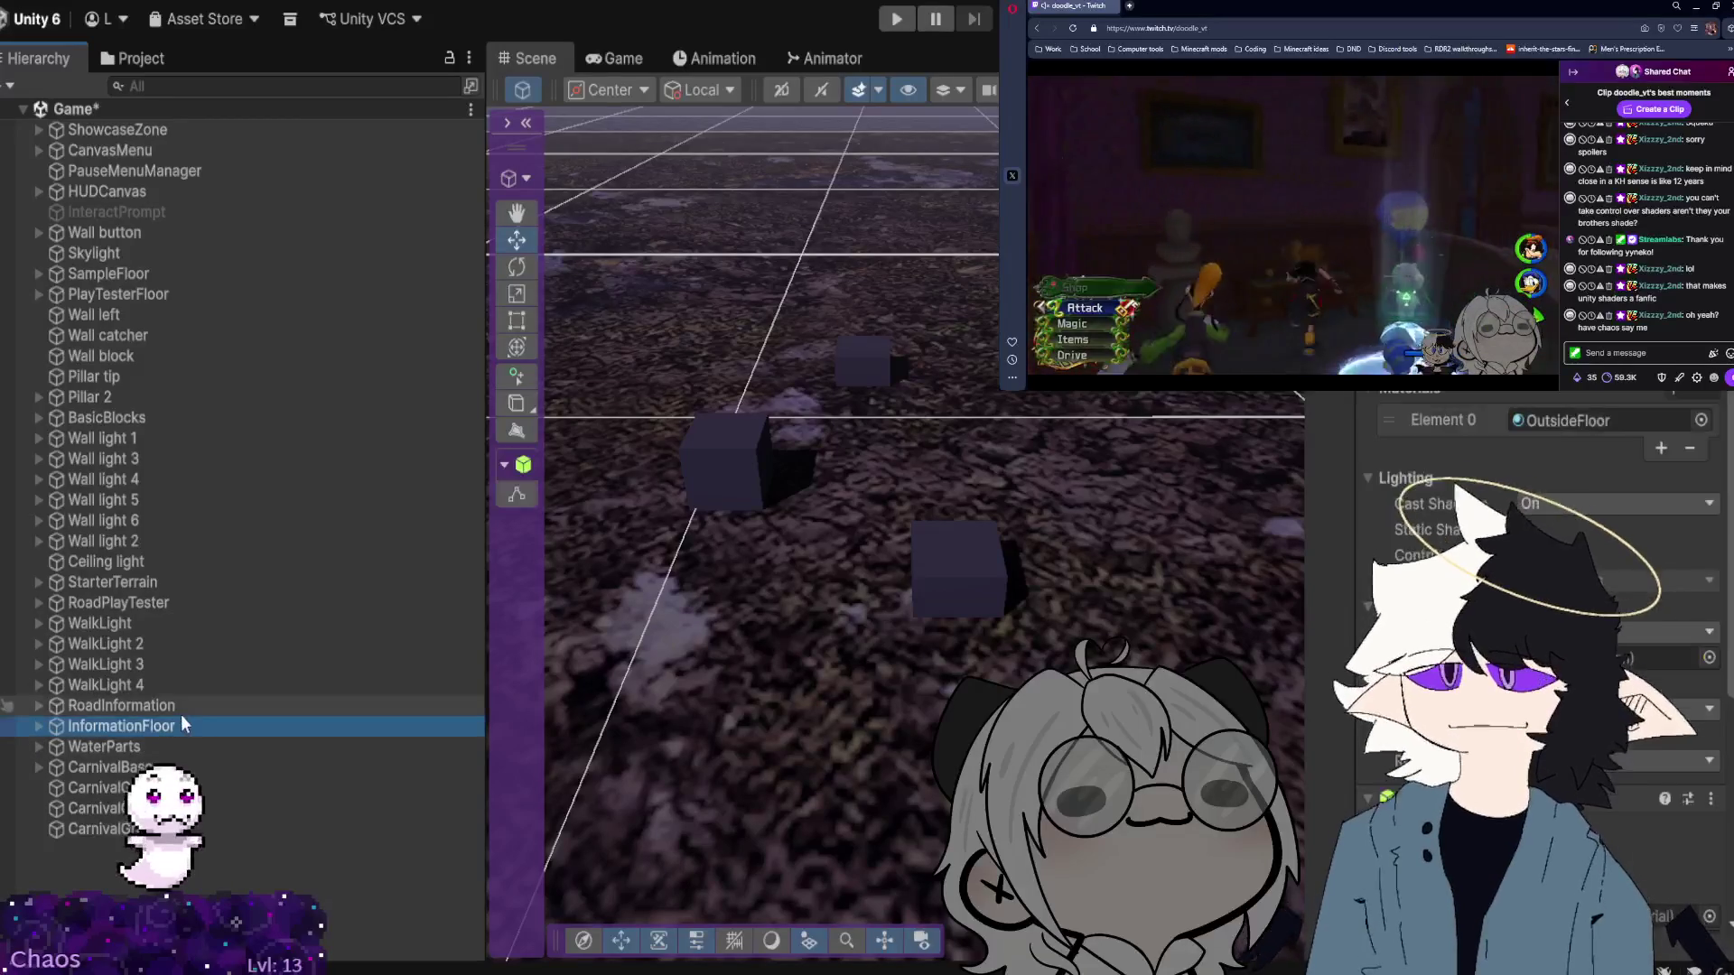
click(181, 708)
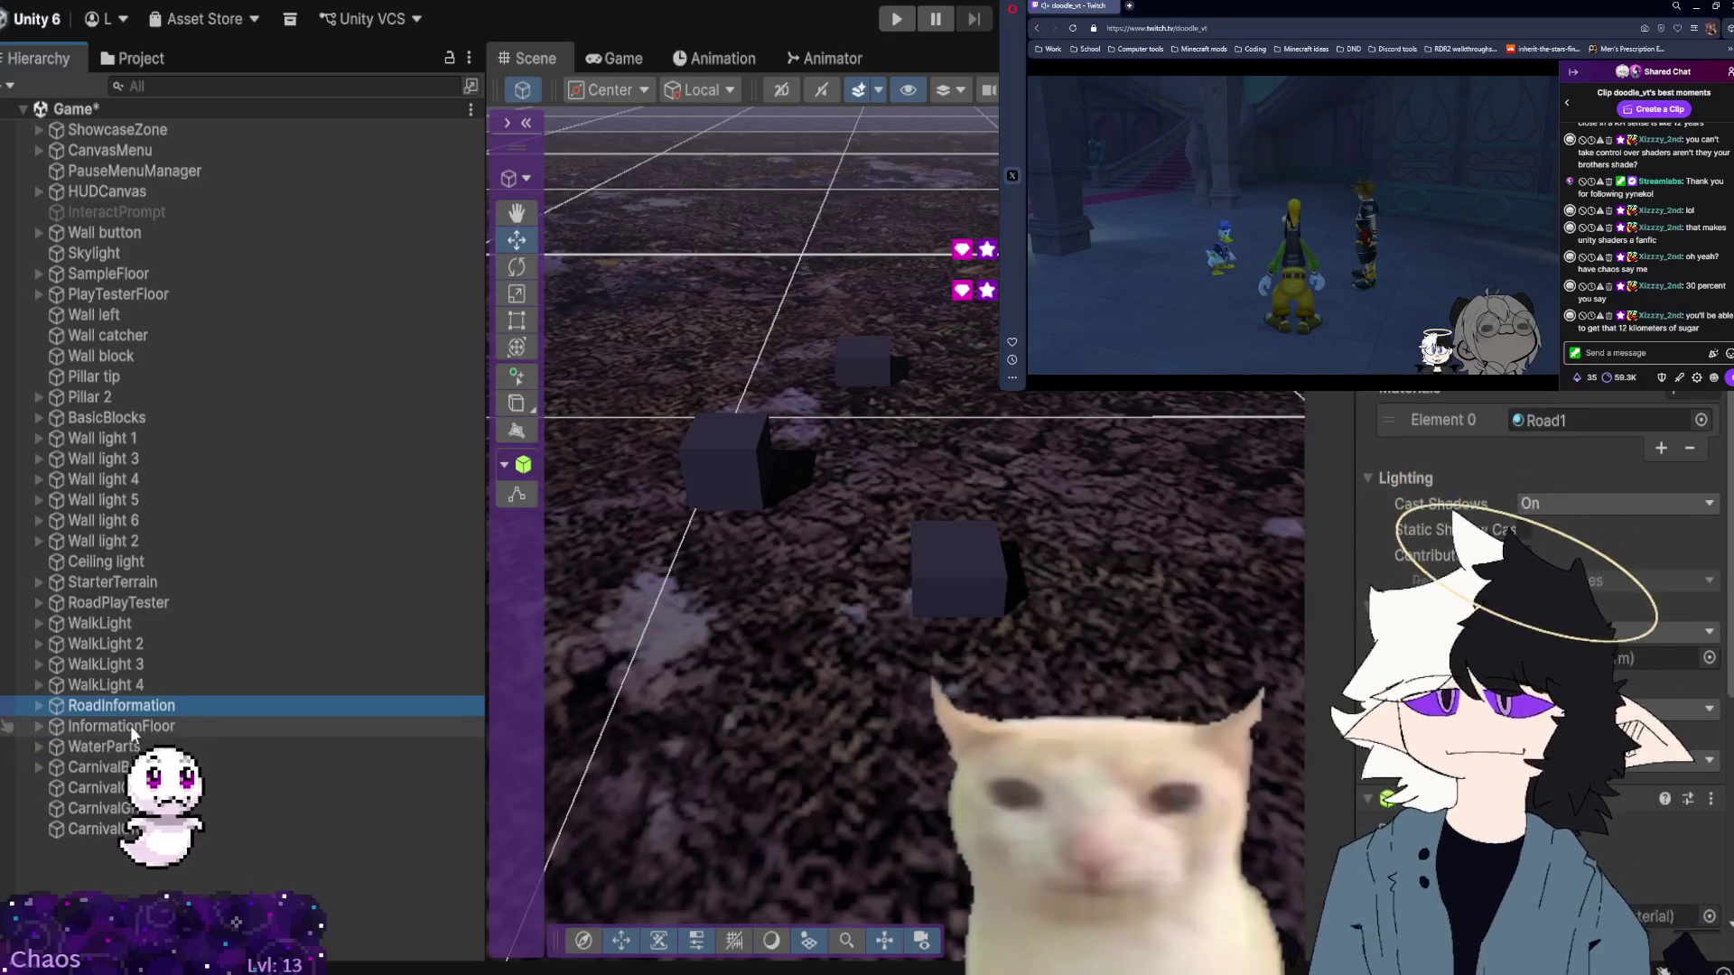
click(118, 787)
Expand CarnivalBase, select CarnivalGround and review its Inspector before going back to Project assets.
click(38, 766)
click(45, 767)
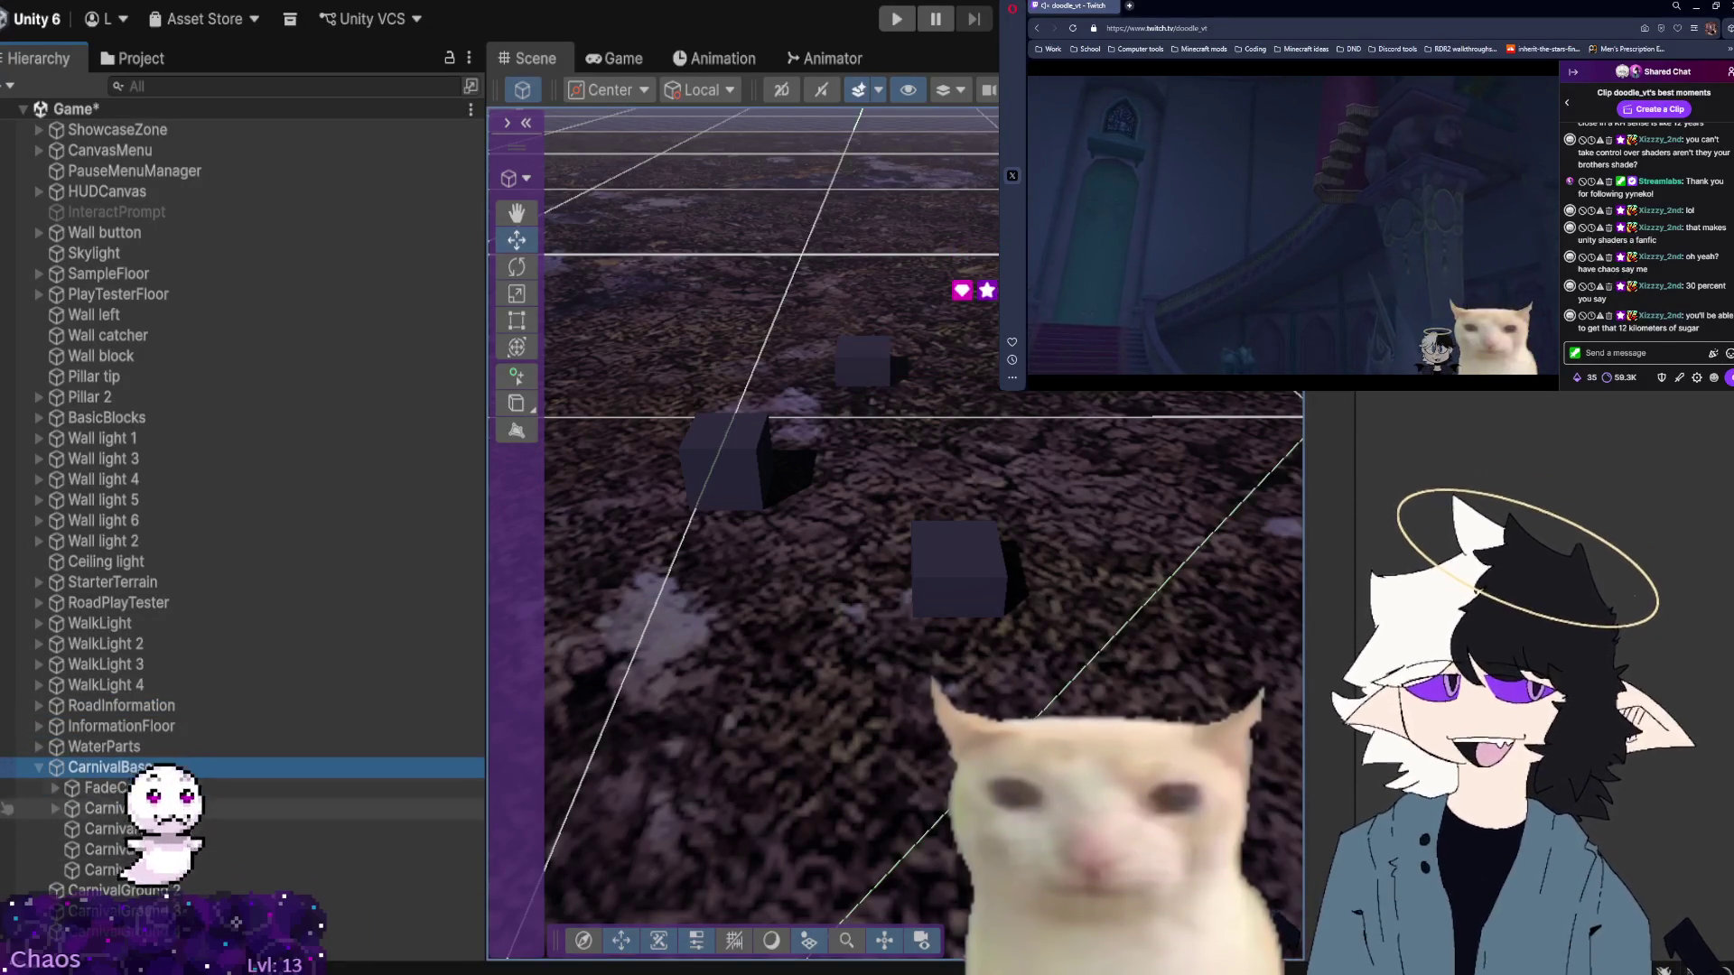
click(136, 851)
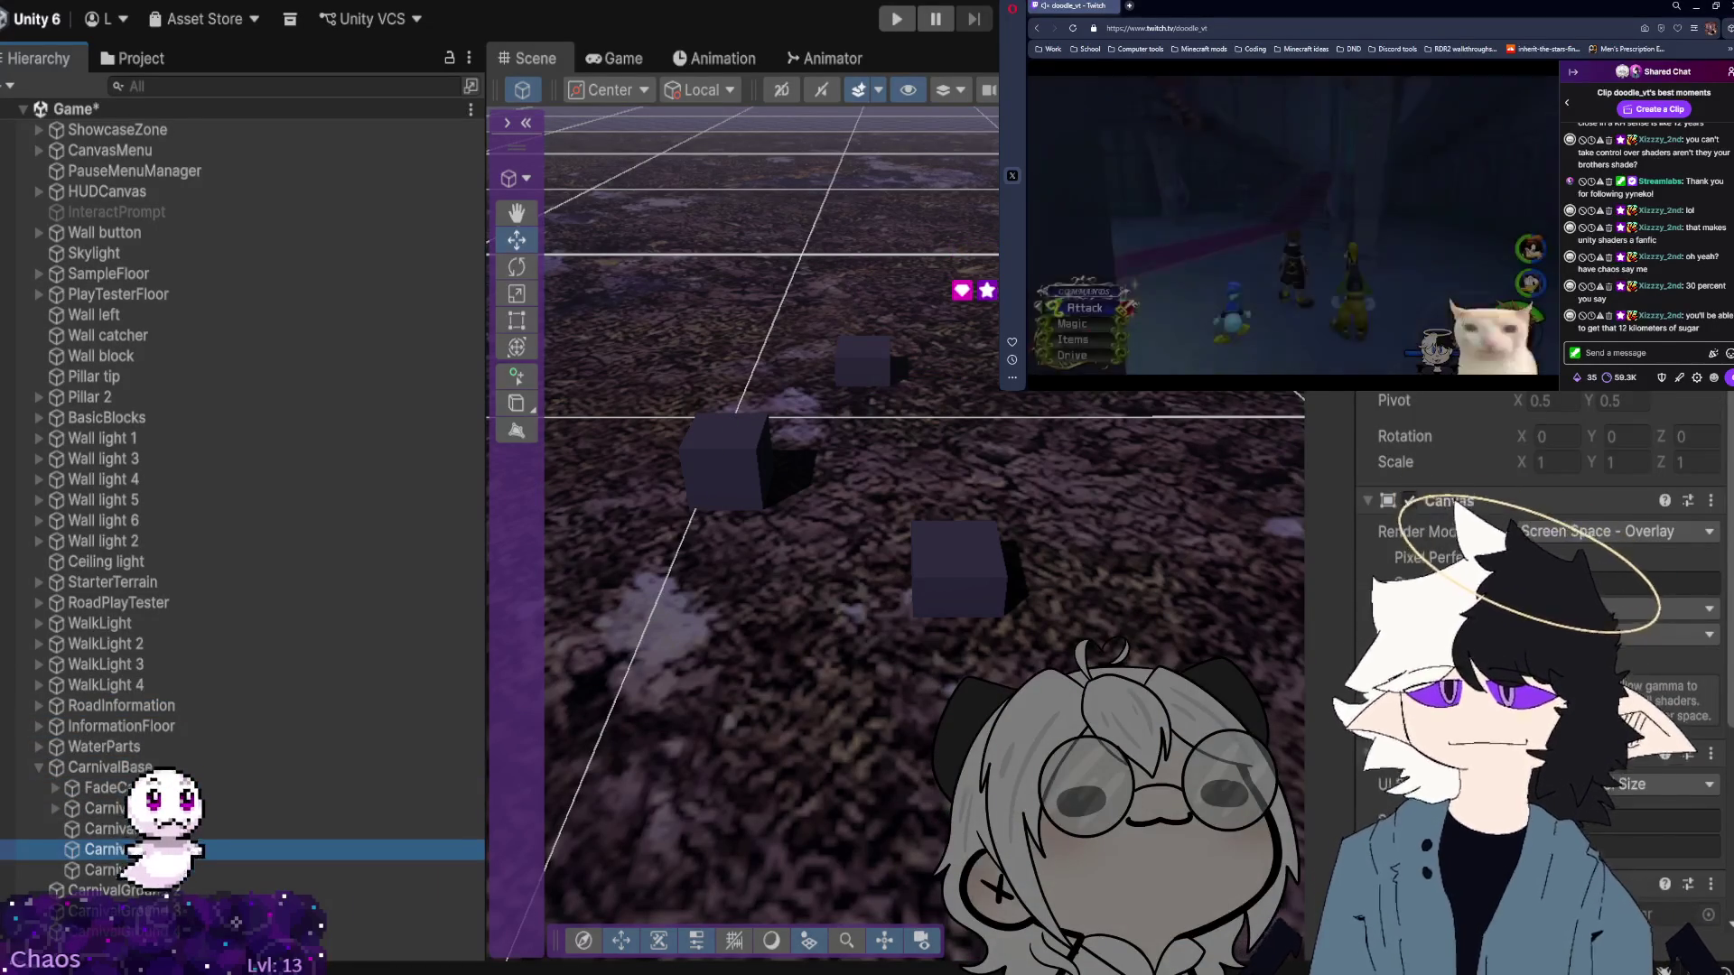
click(106, 867)
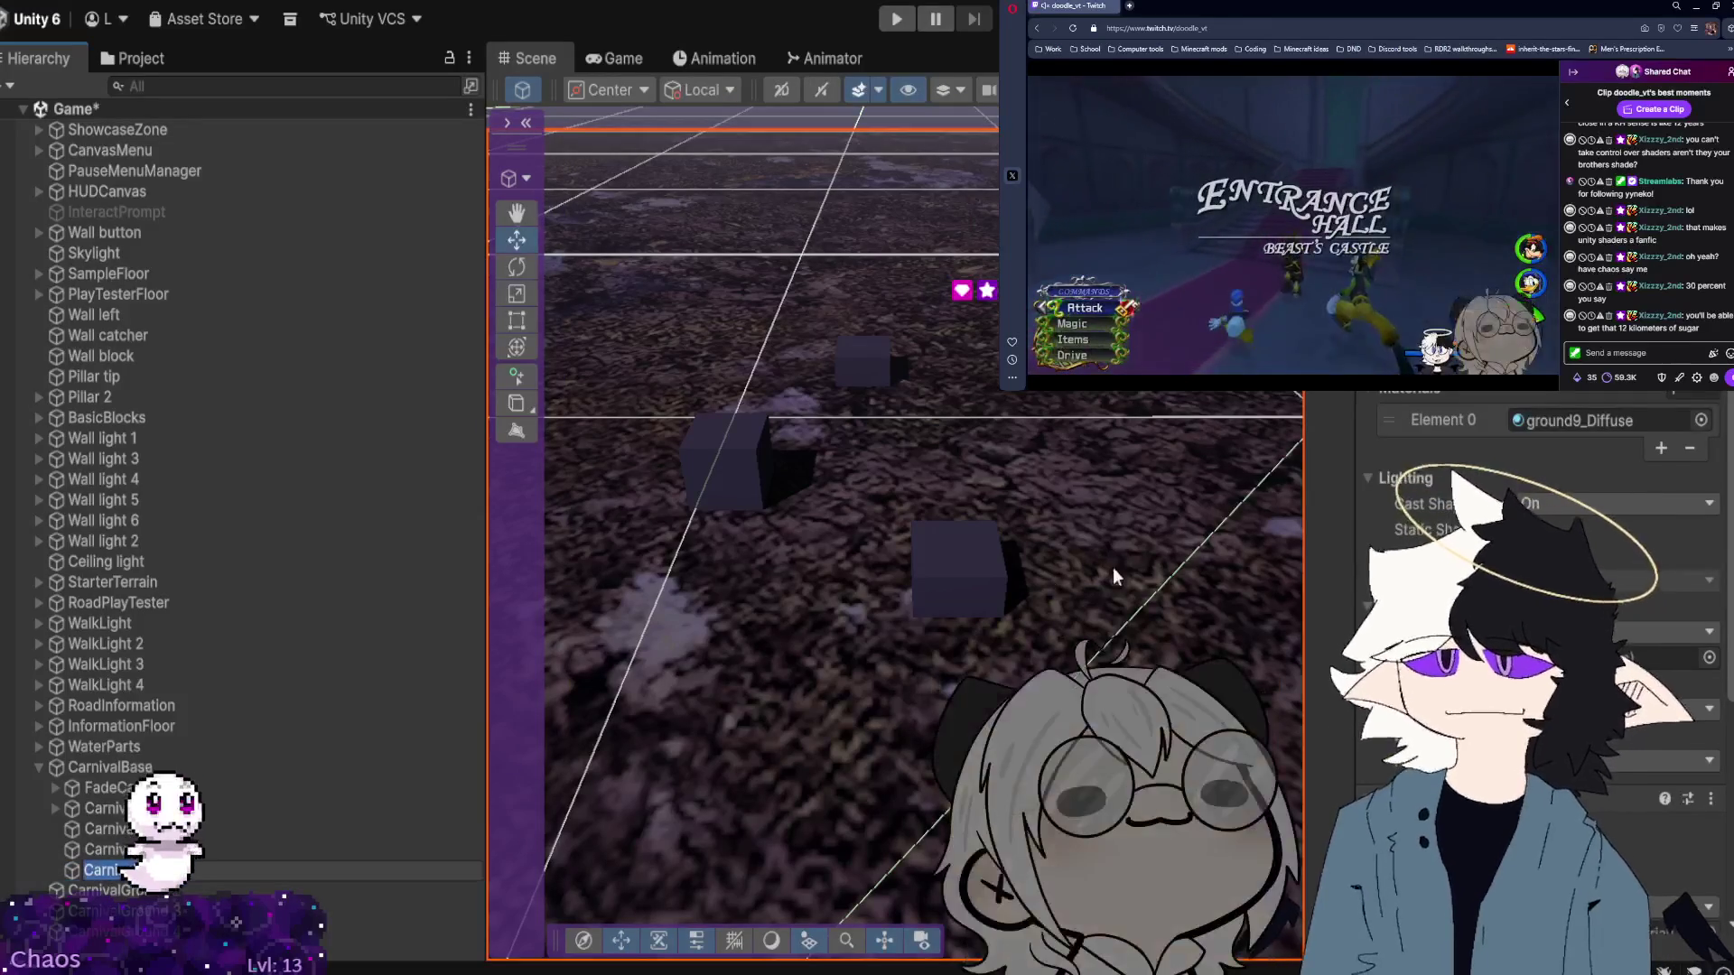
key(F2)
scroll(1536, 632, down, 2)
scroll(1535, 633, down, 3)
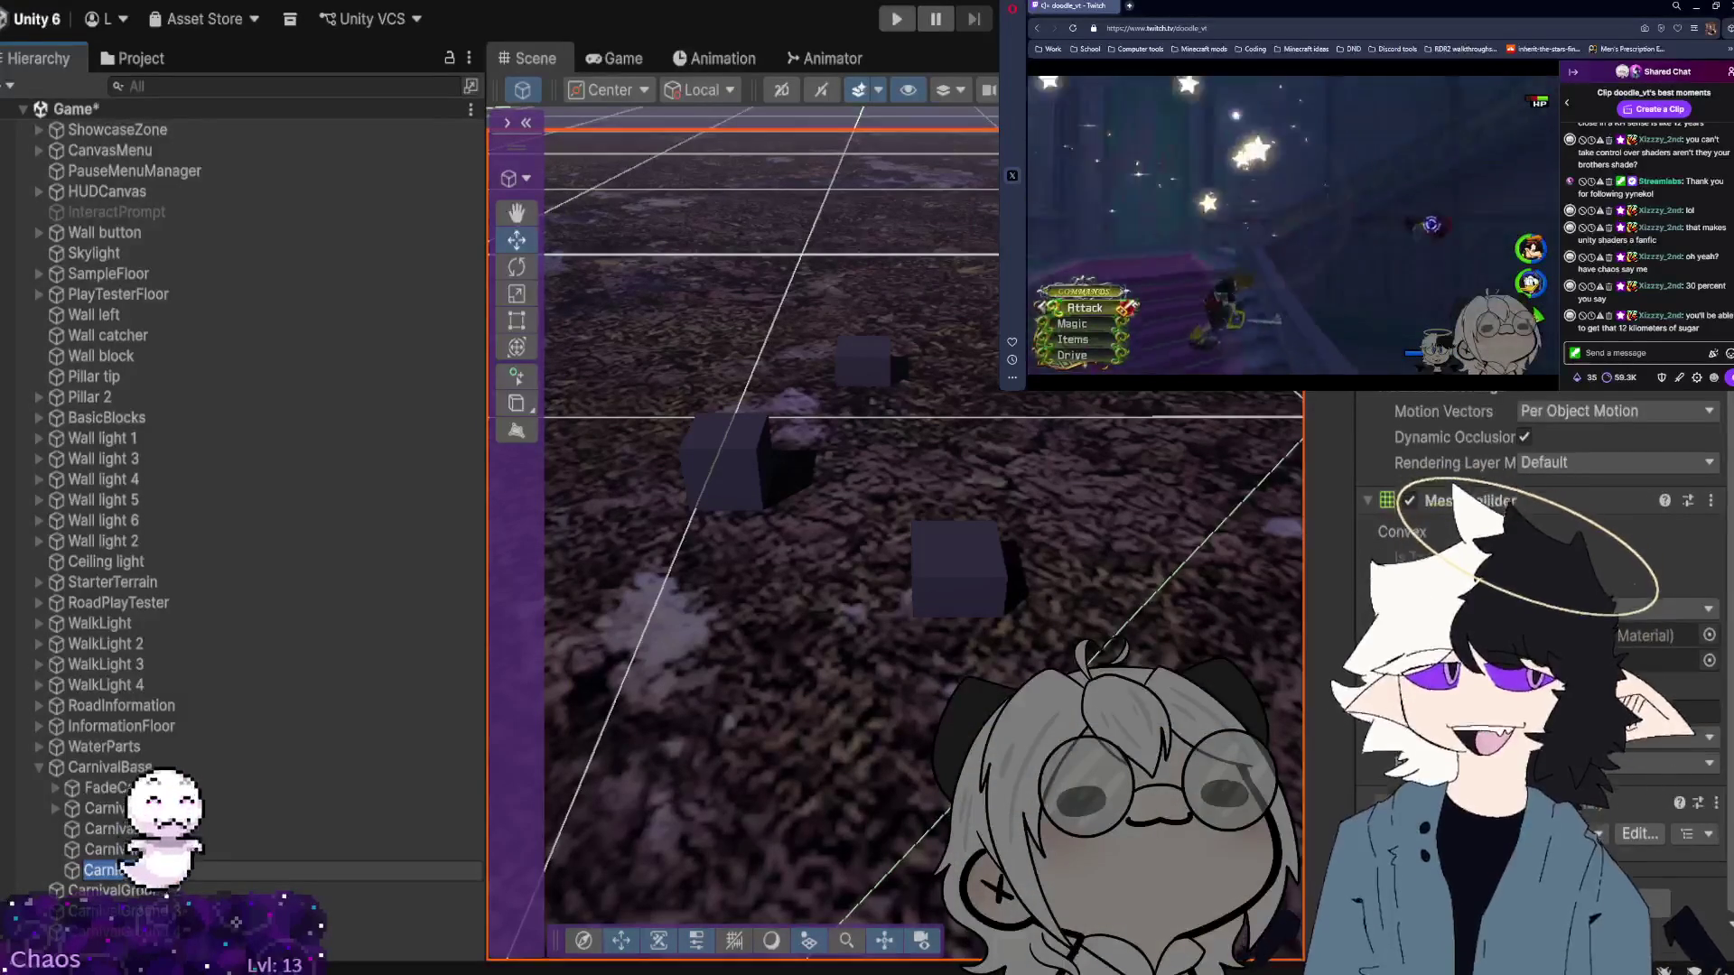
click(129, 59)
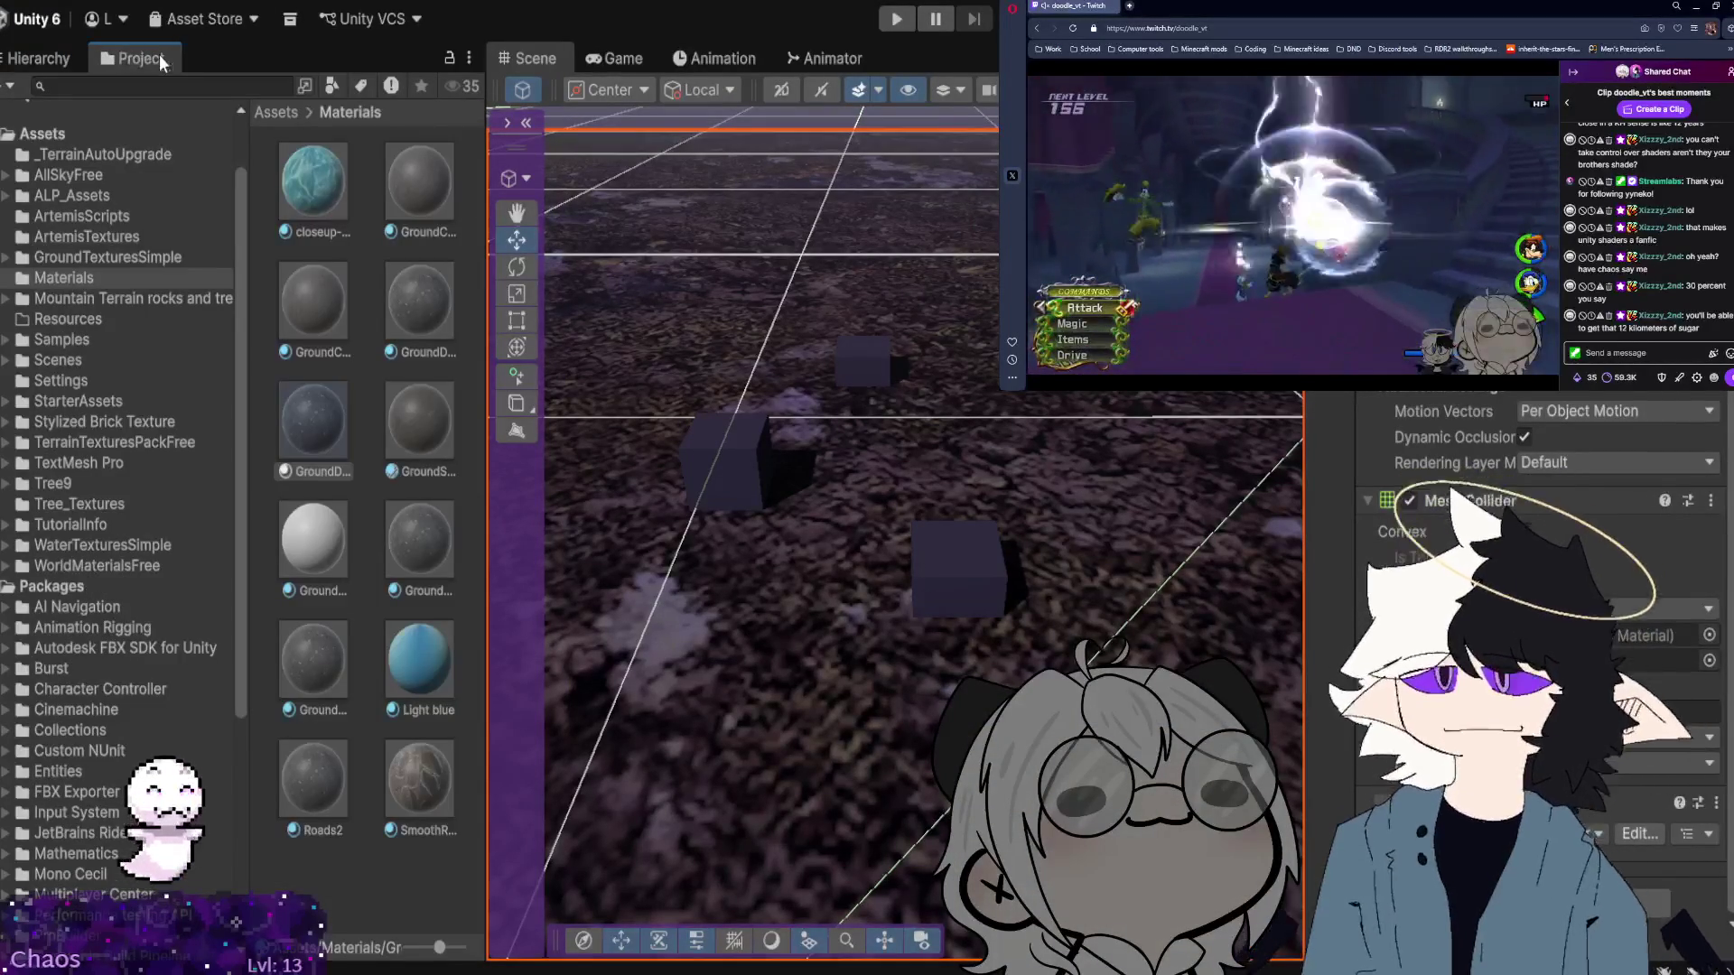
Open the ArtemisTextures folder by way of the Mountain Terrain assets.
click(307, 657)
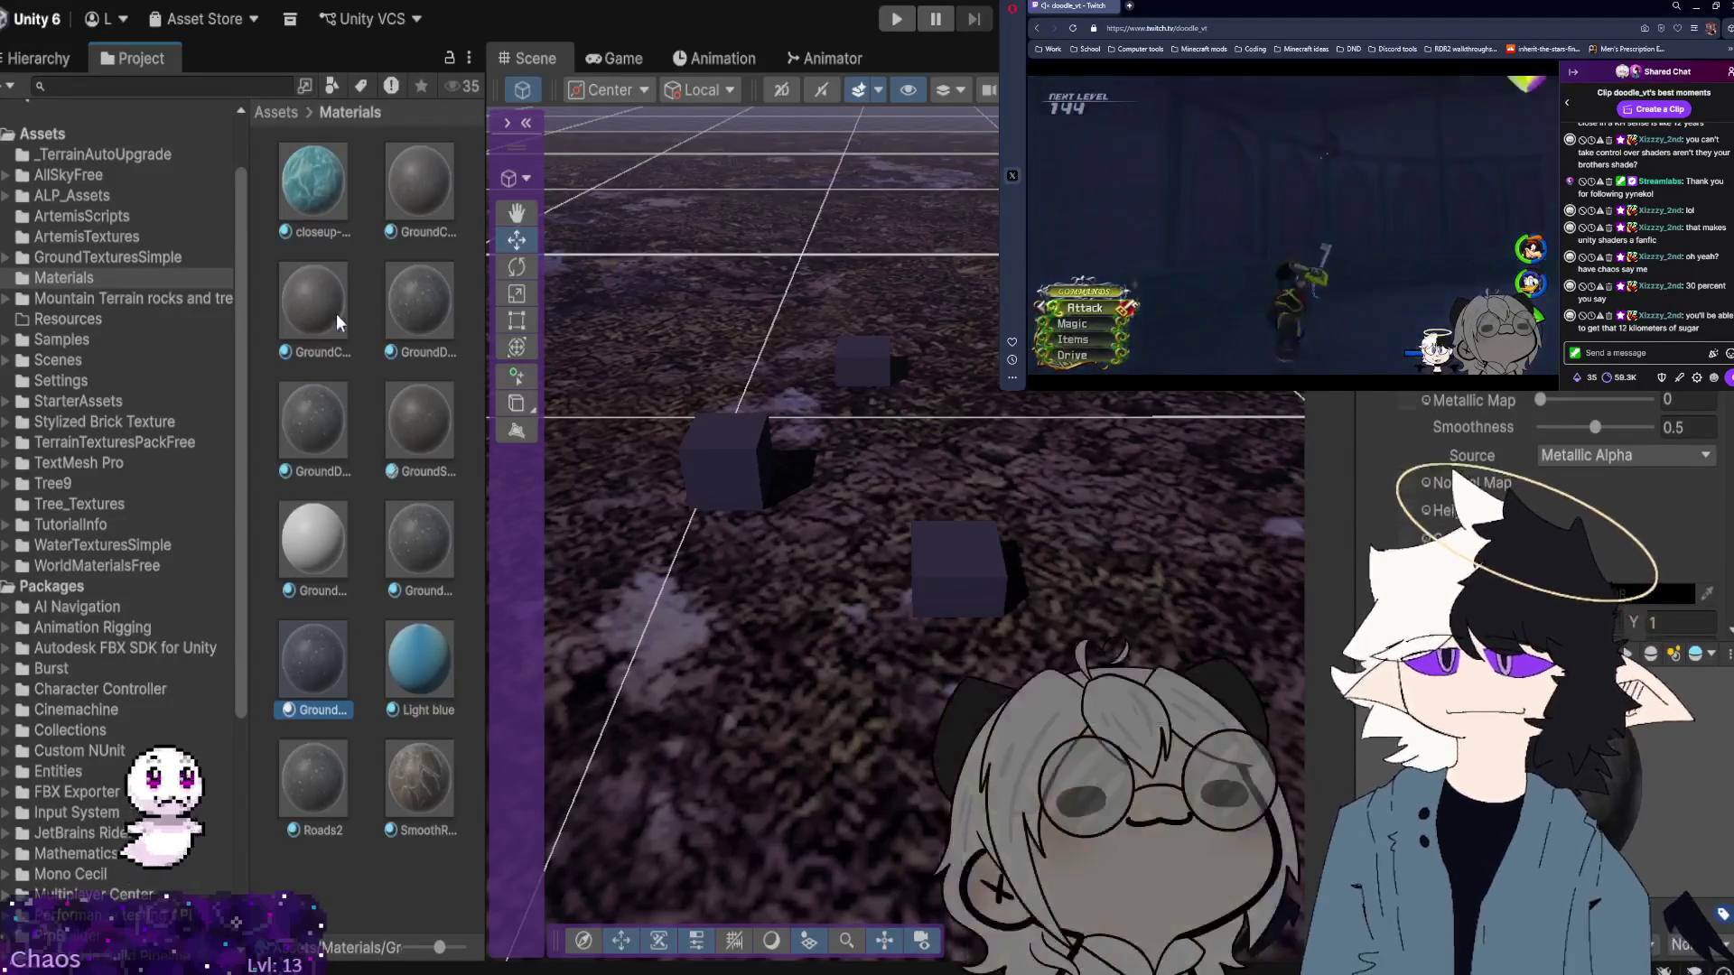
click(105, 300)
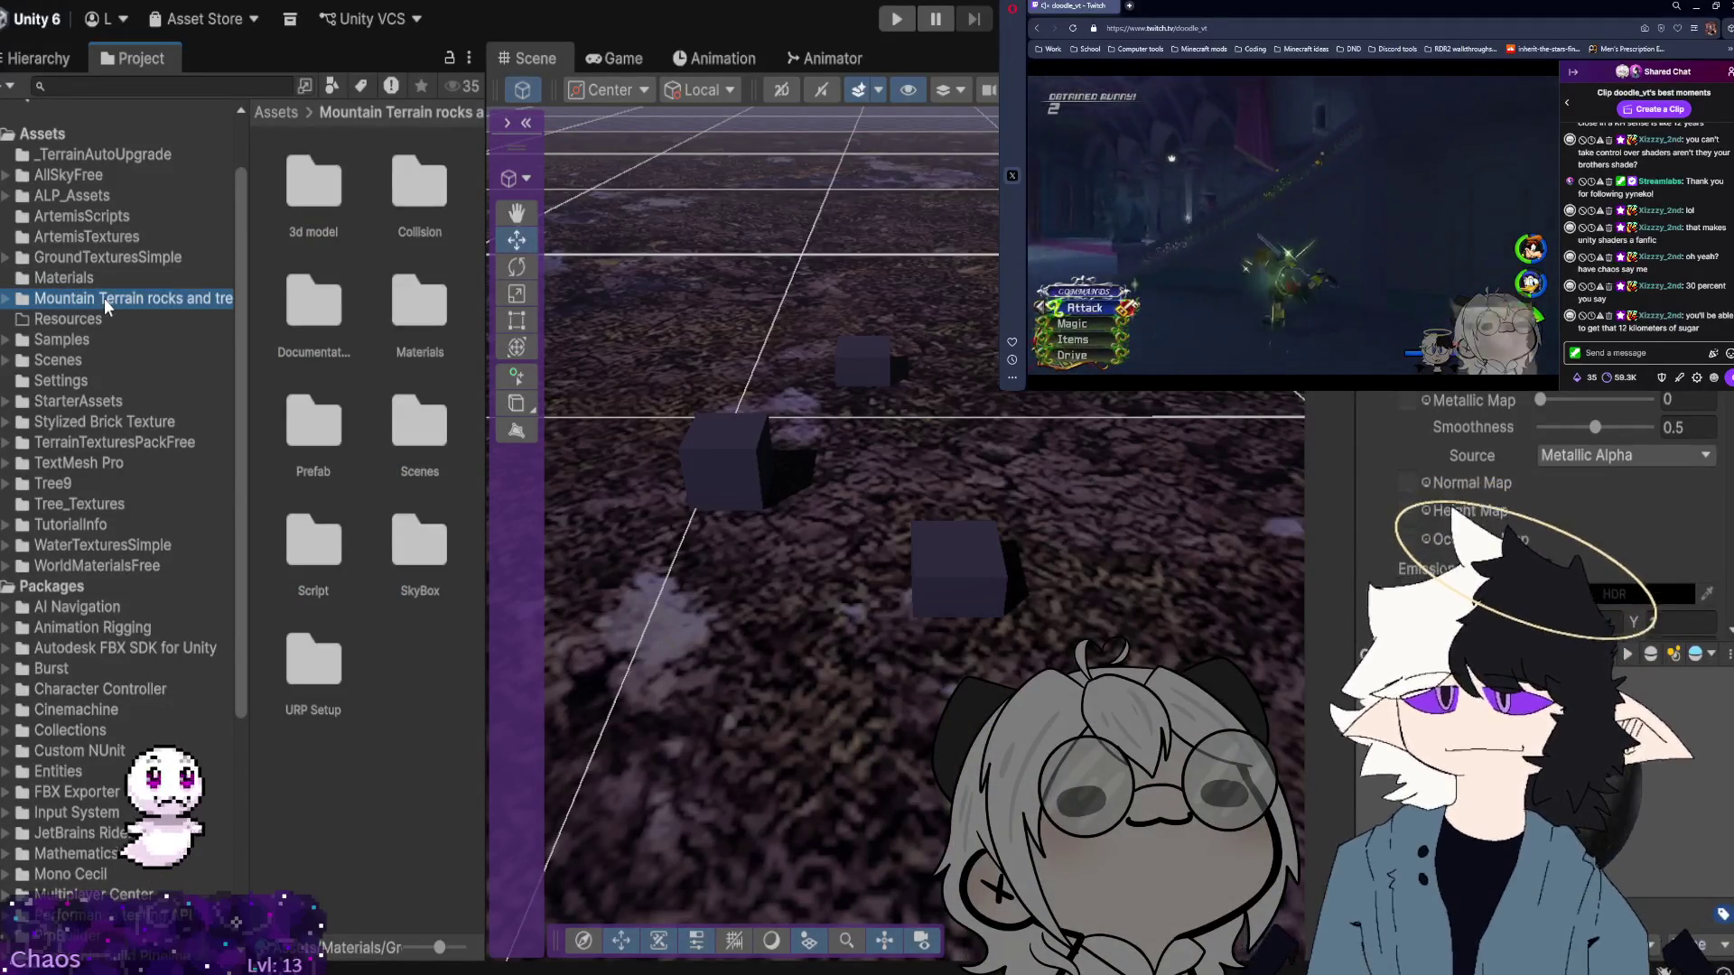
double_click(428, 323)
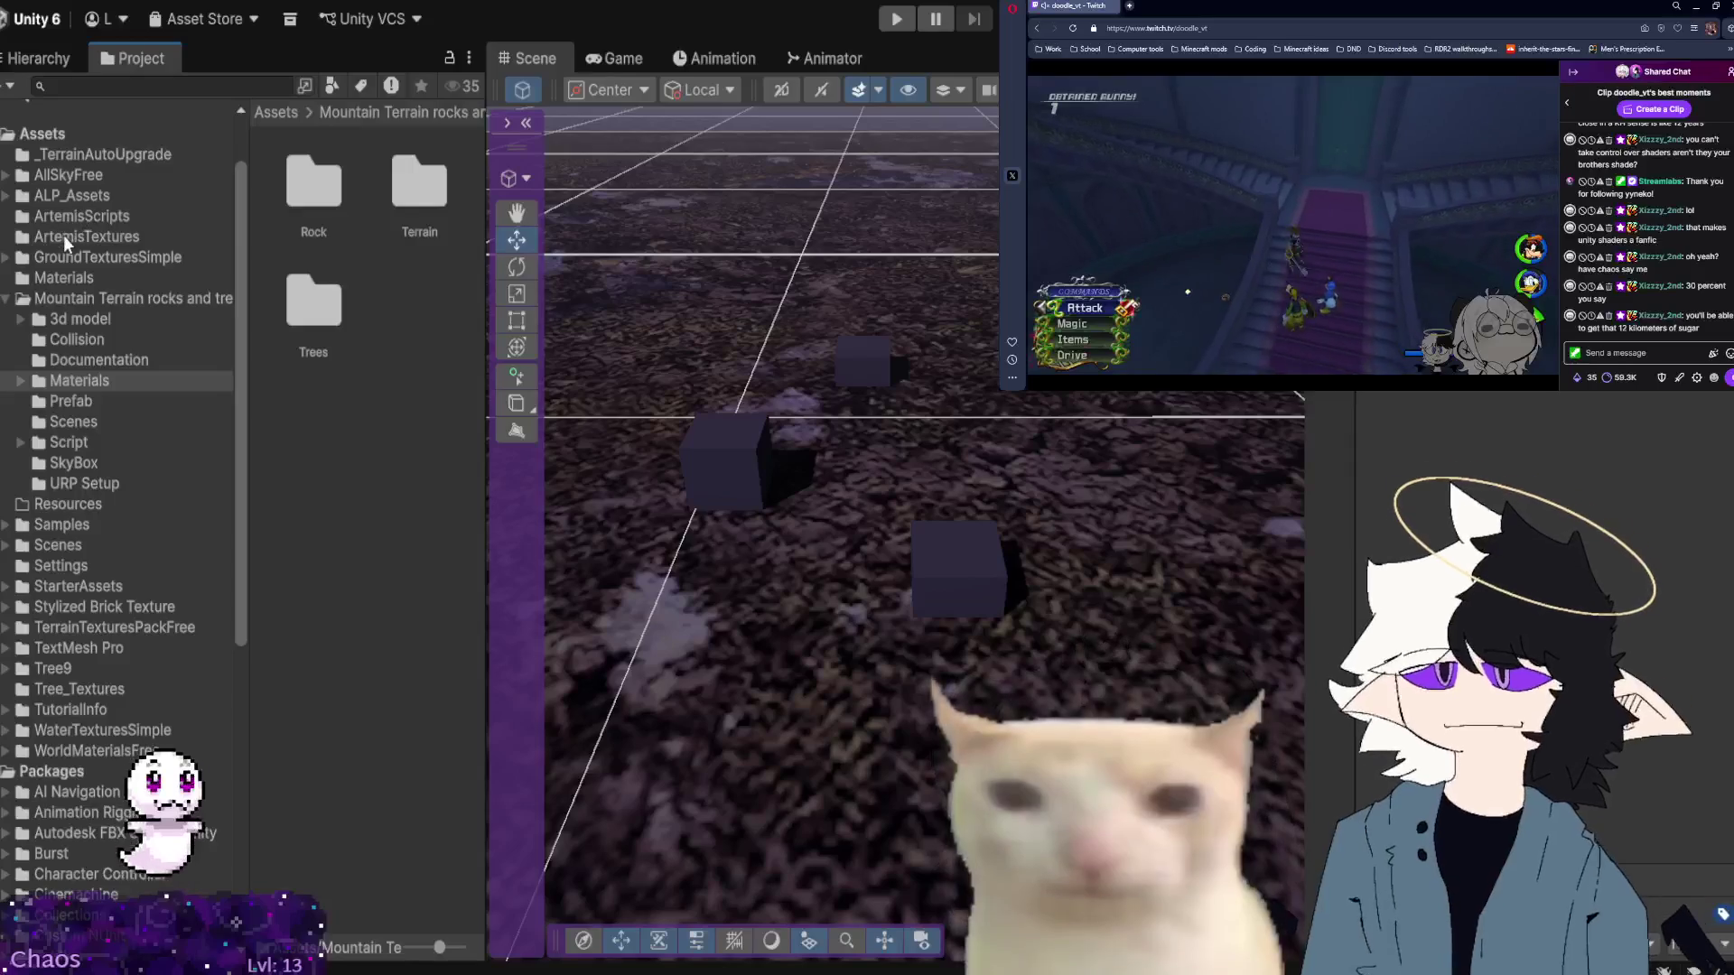
click(63, 235)
Preview a GroundDry texture from ArtemisTextures on the scene cube.
scroll(392, 288, down, 7)
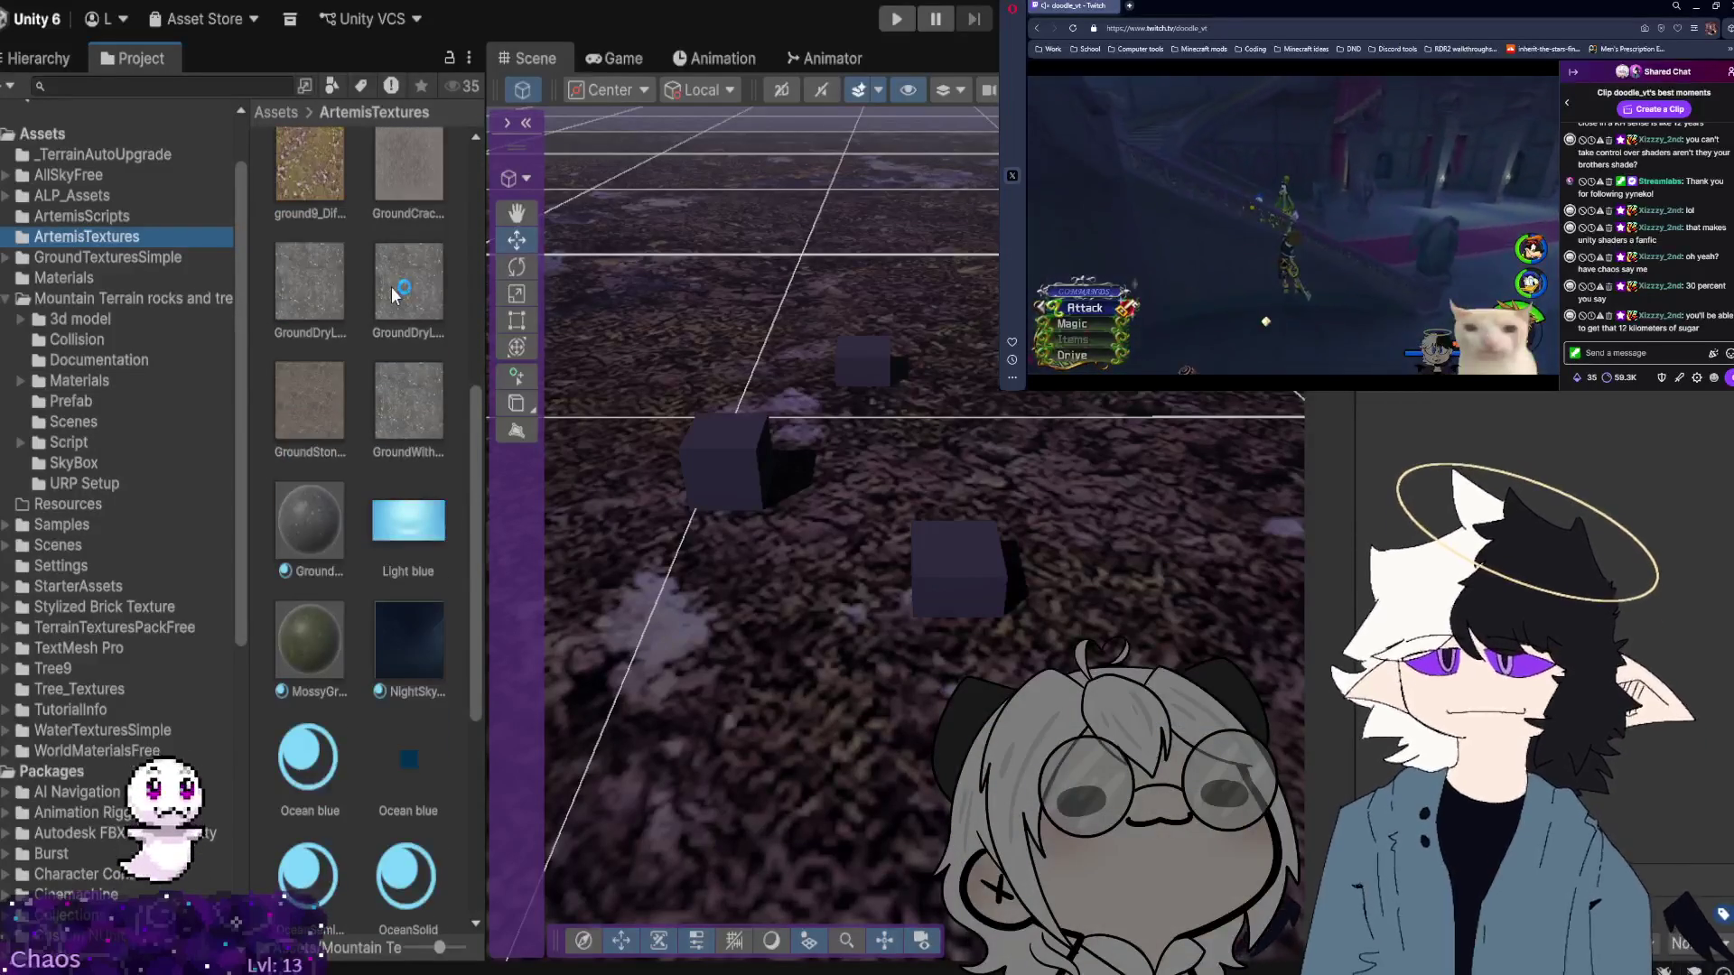
scroll(392, 285, down, 3)
scroll(392, 285, down, 2)
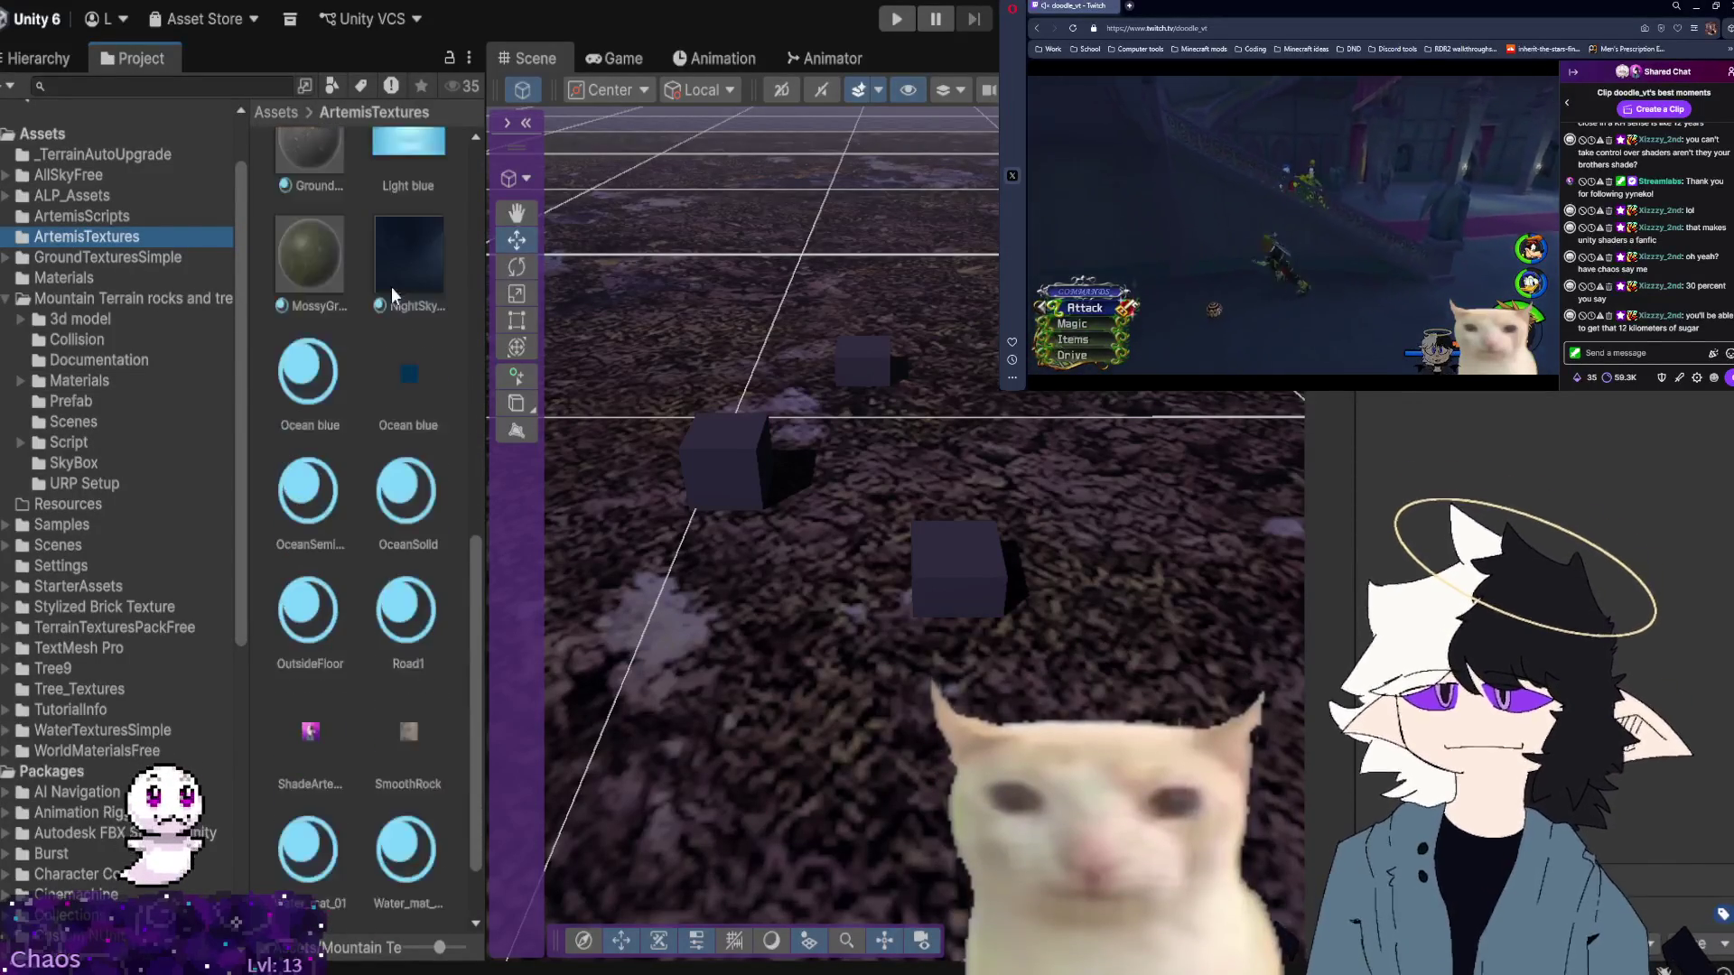
scroll(392, 285, up, 3)
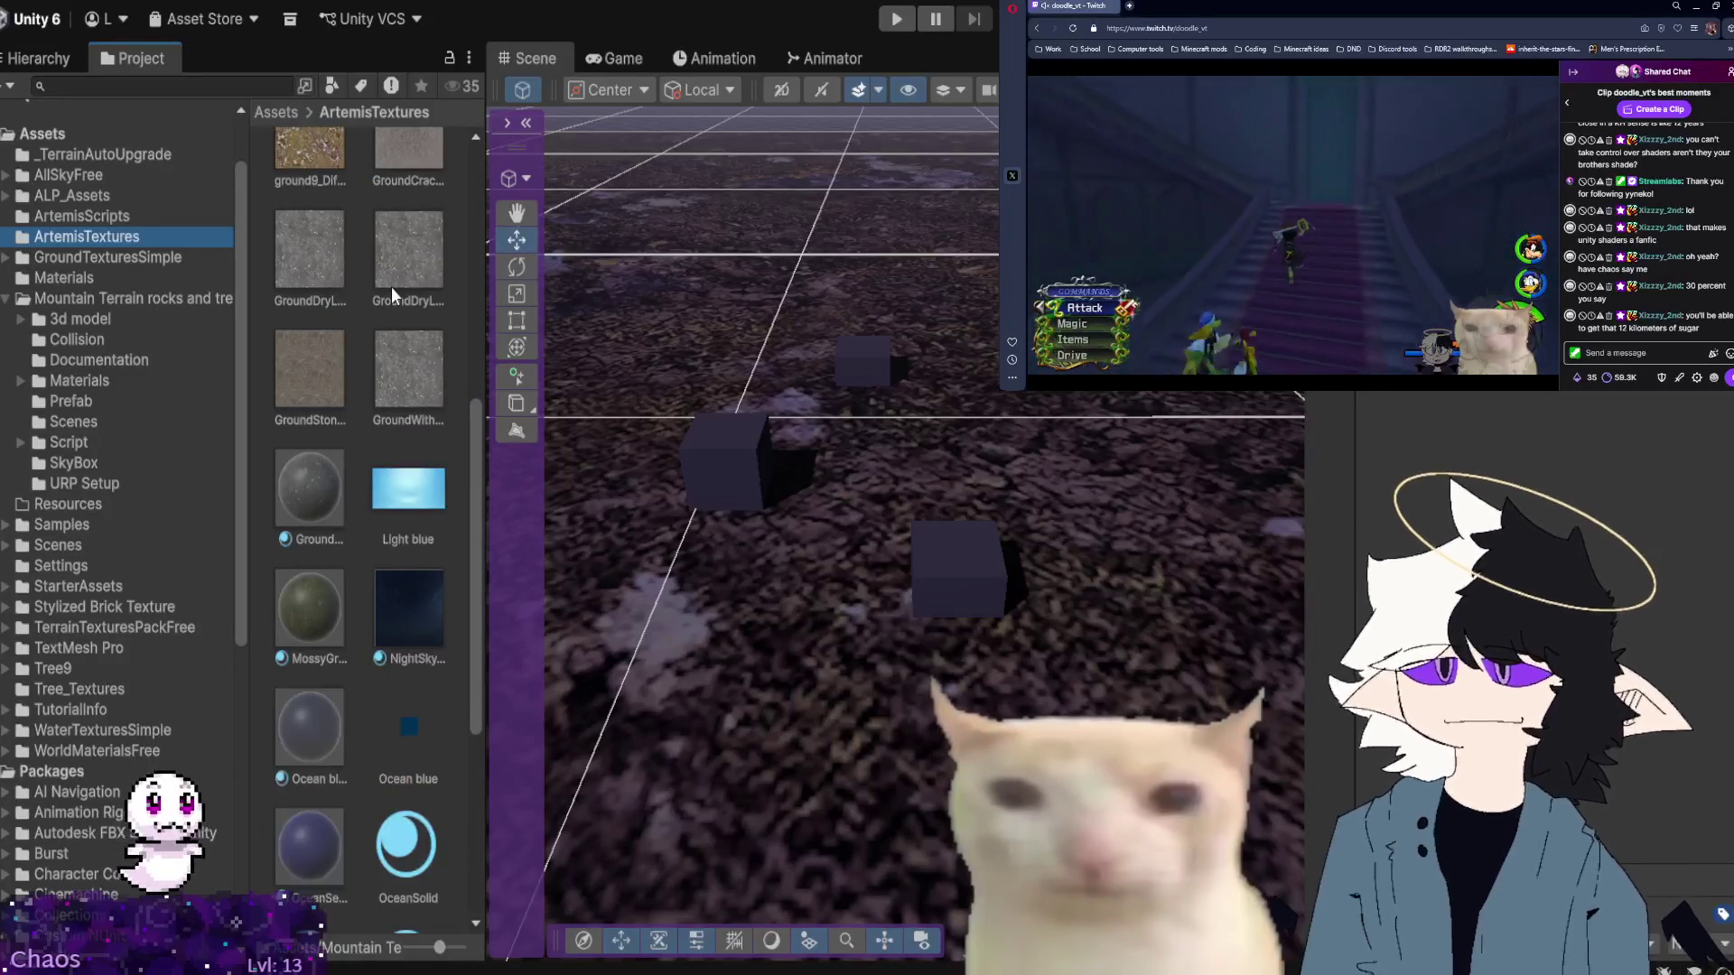
mouse_move(392, 294)
mouse_down()
mouse_move(677, 470)
mouse_move(763, 504)
mouse_move(738, 477)
mouse_move(875, 555)
mouse_move(991, 587)
mouse_up()
Apply the ground9_Diffuse texture to four dark cubes in the scene.
scroll(343, 437, up, 3)
click(328, 307)
mouse_move(328, 307)
mouse_down()
mouse_move(721, 485)
mouse_move(739, 471)
mouse_up()
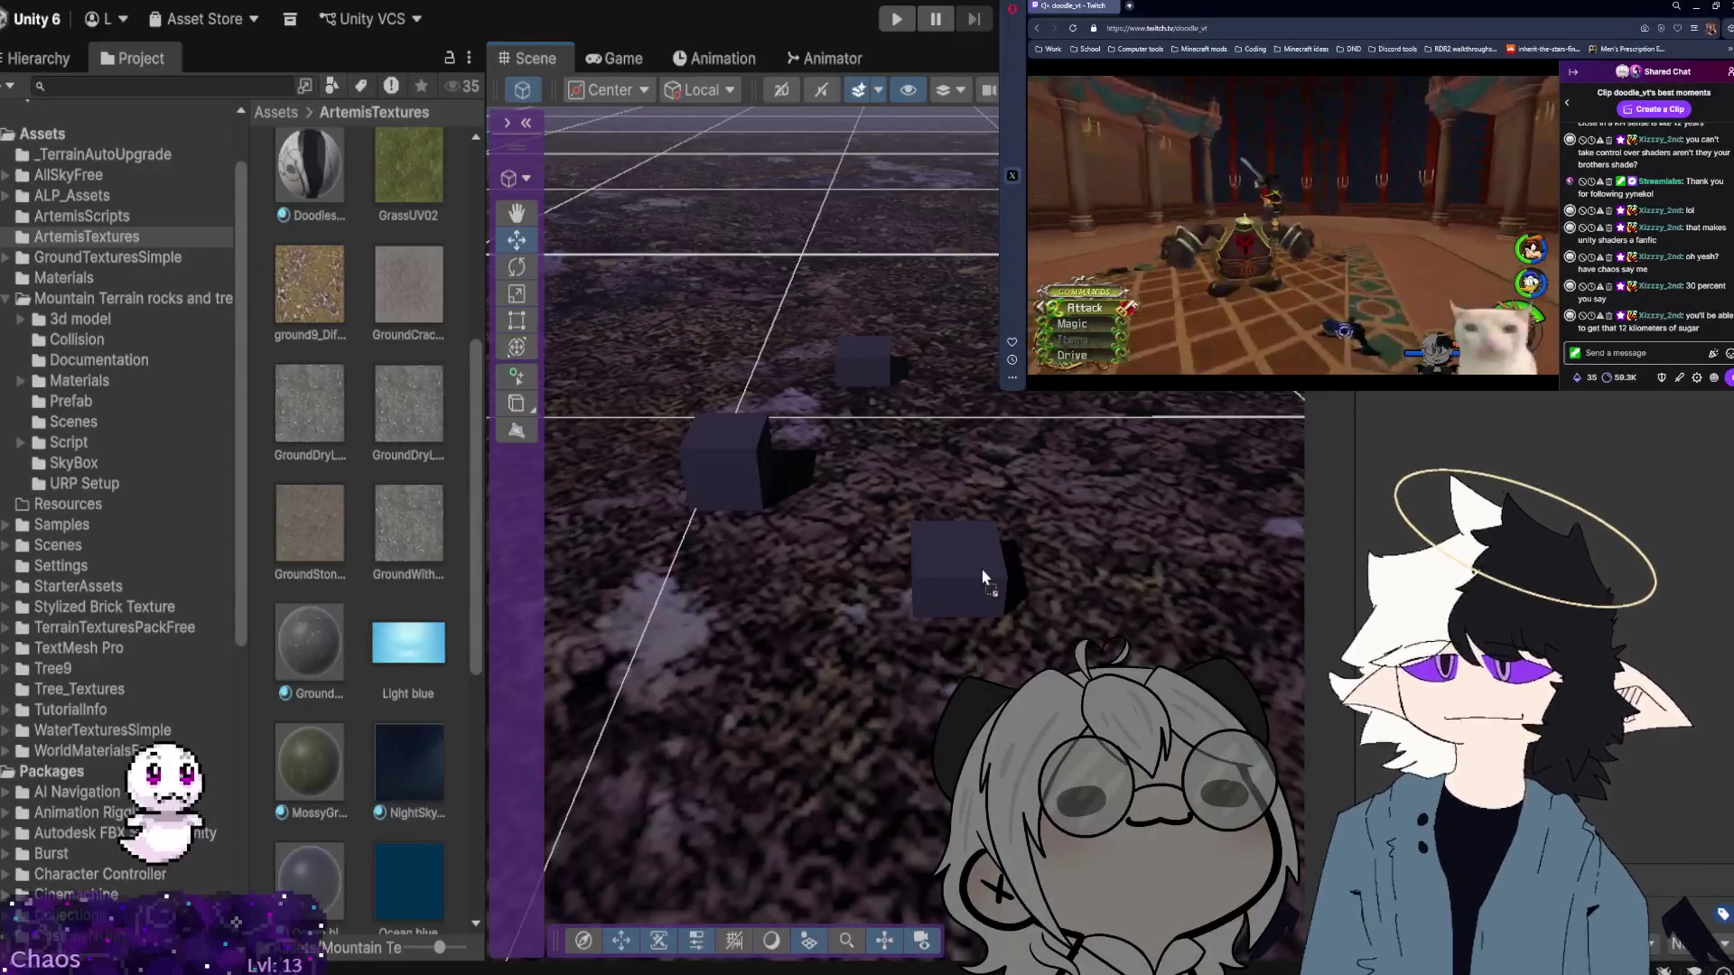
drag(983, 572, 981, 569)
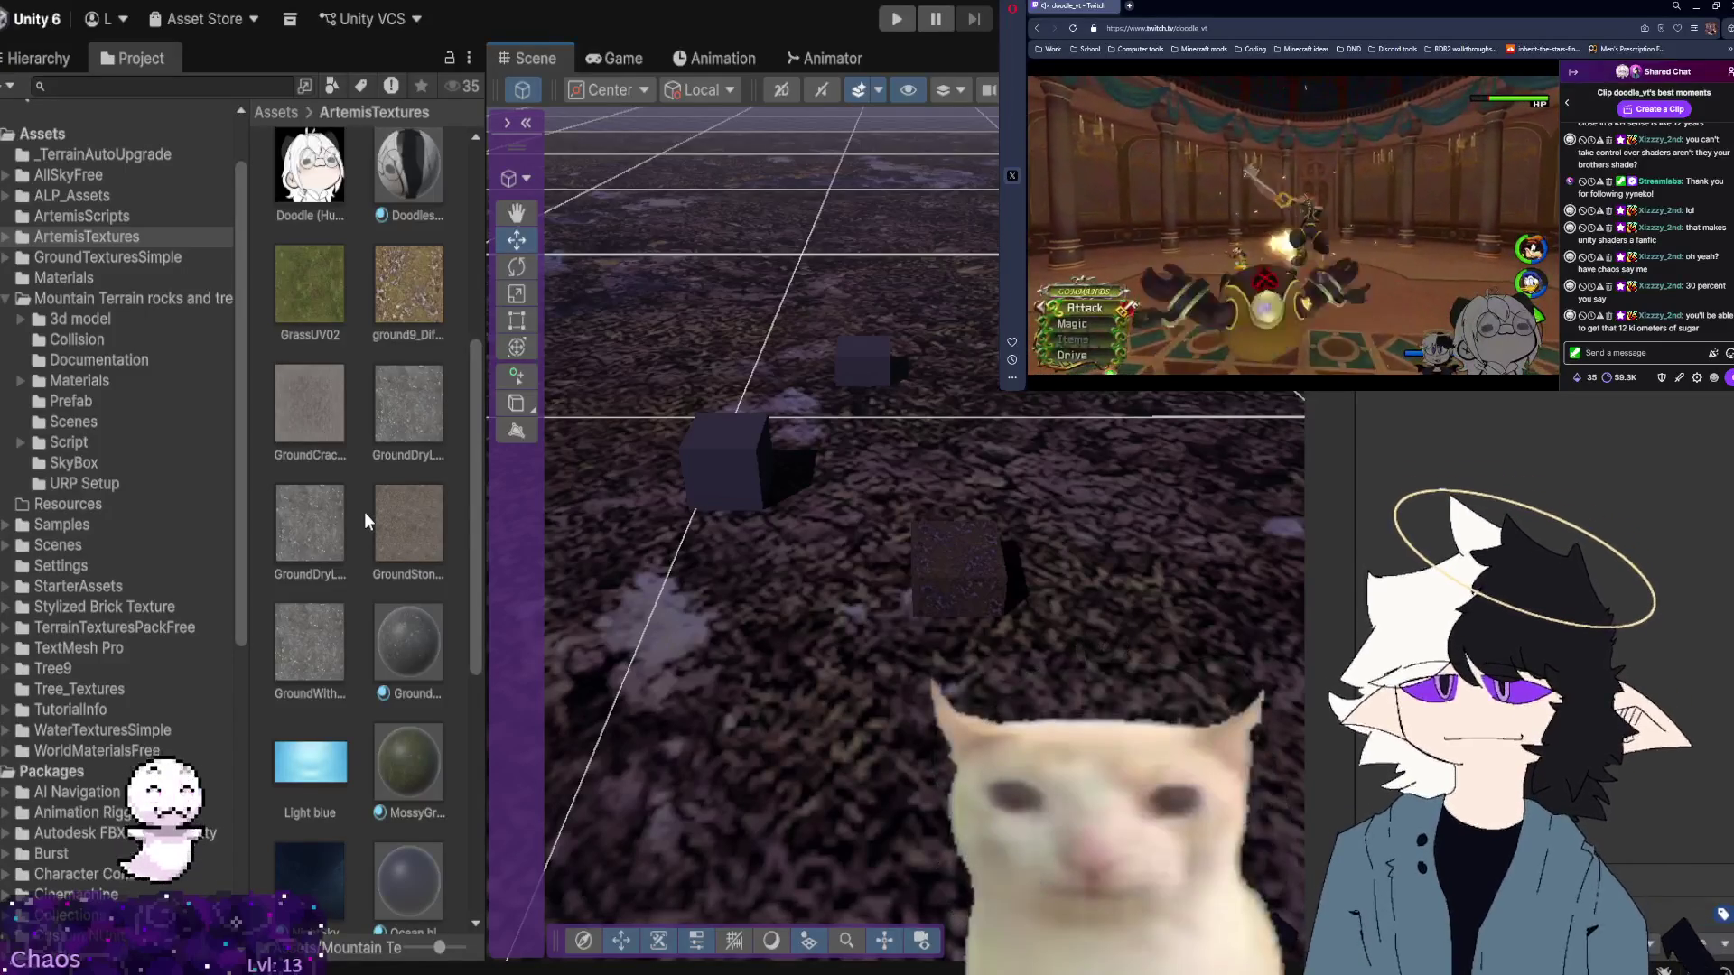
scroll(365, 511, down, 3)
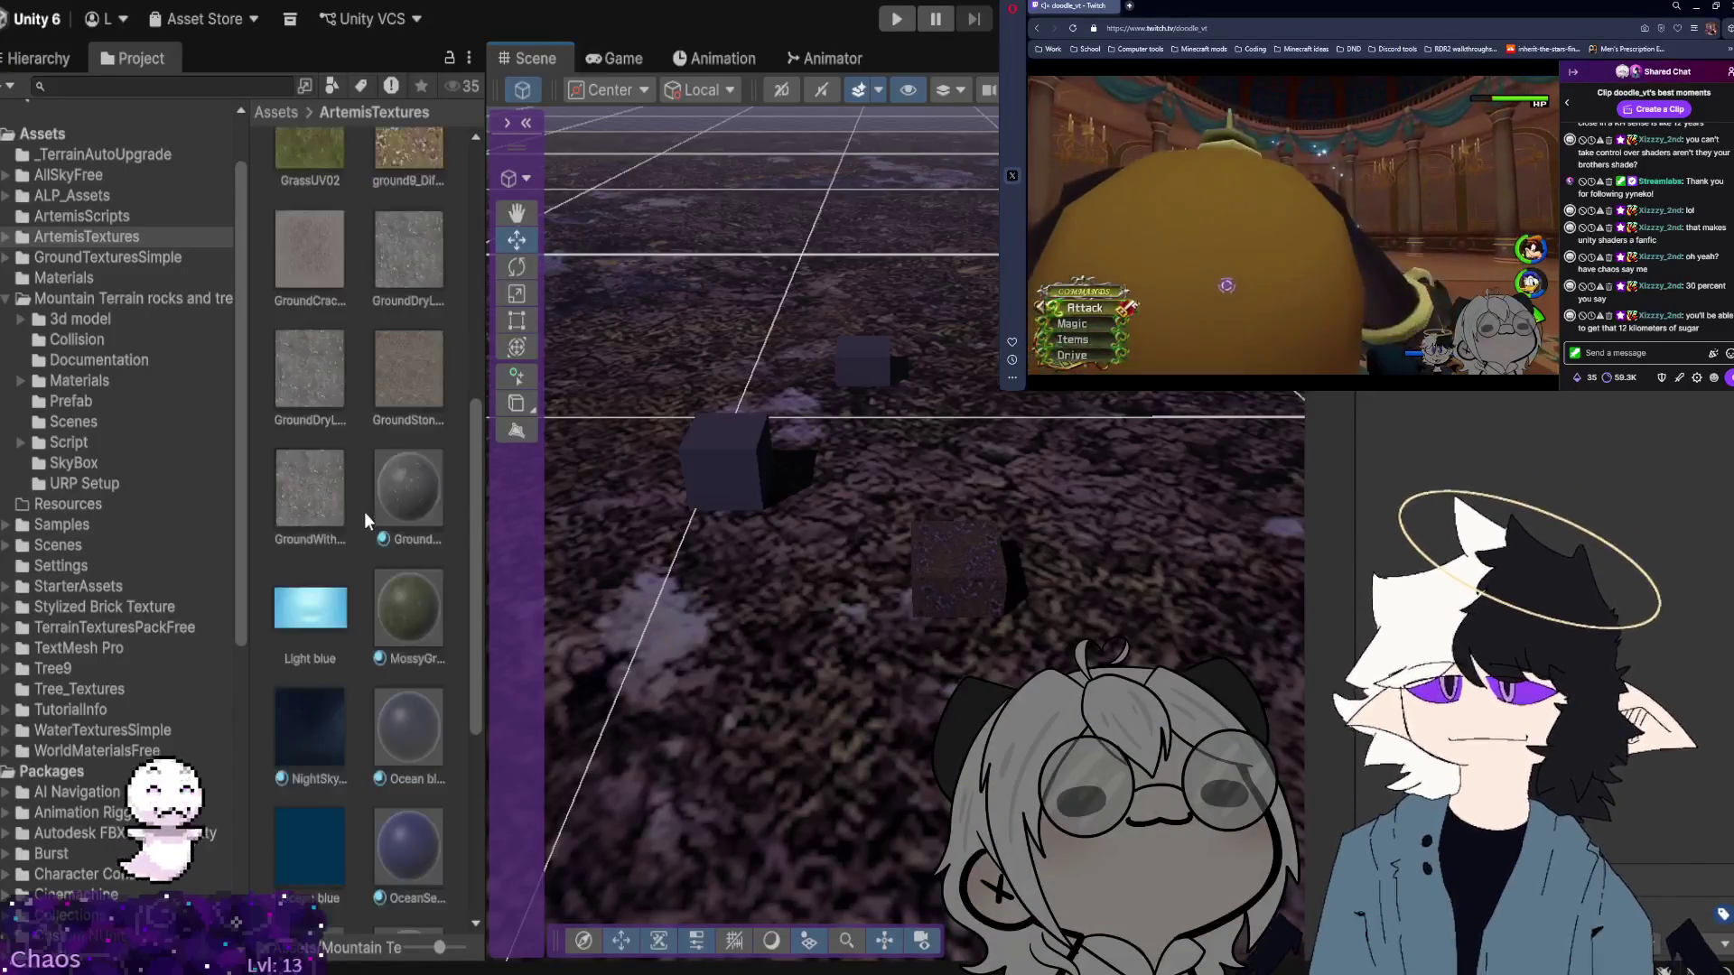
scroll(365, 511, up, 10)
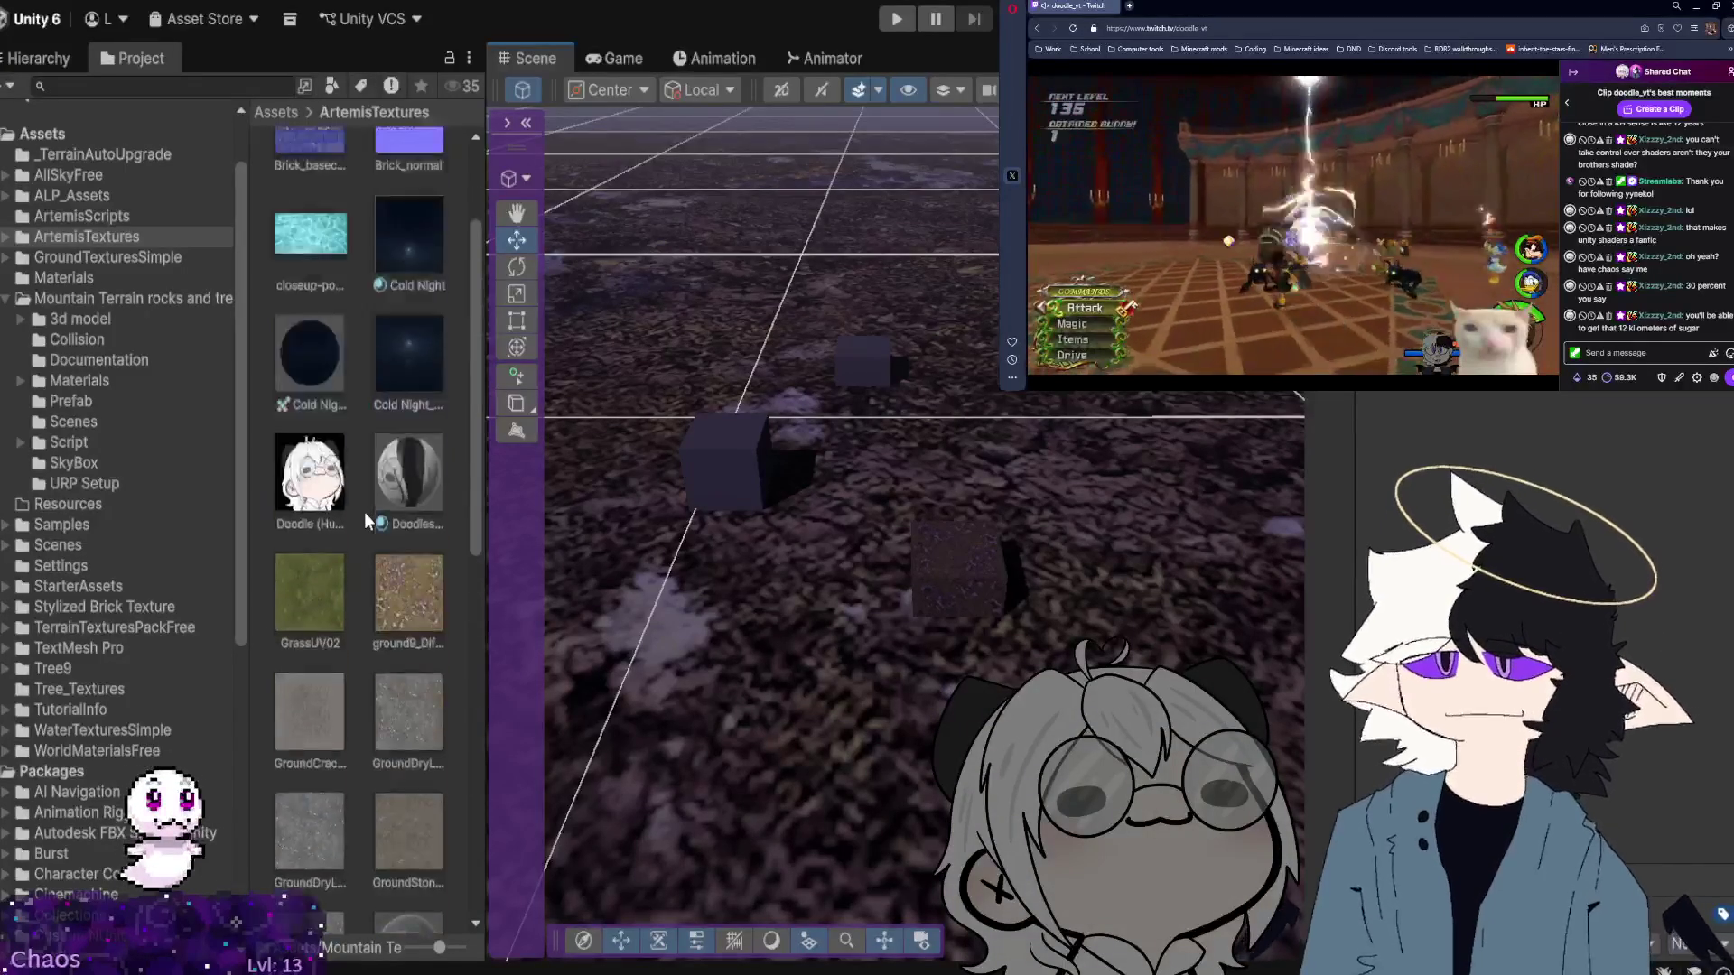
scroll(365, 511, down, 4)
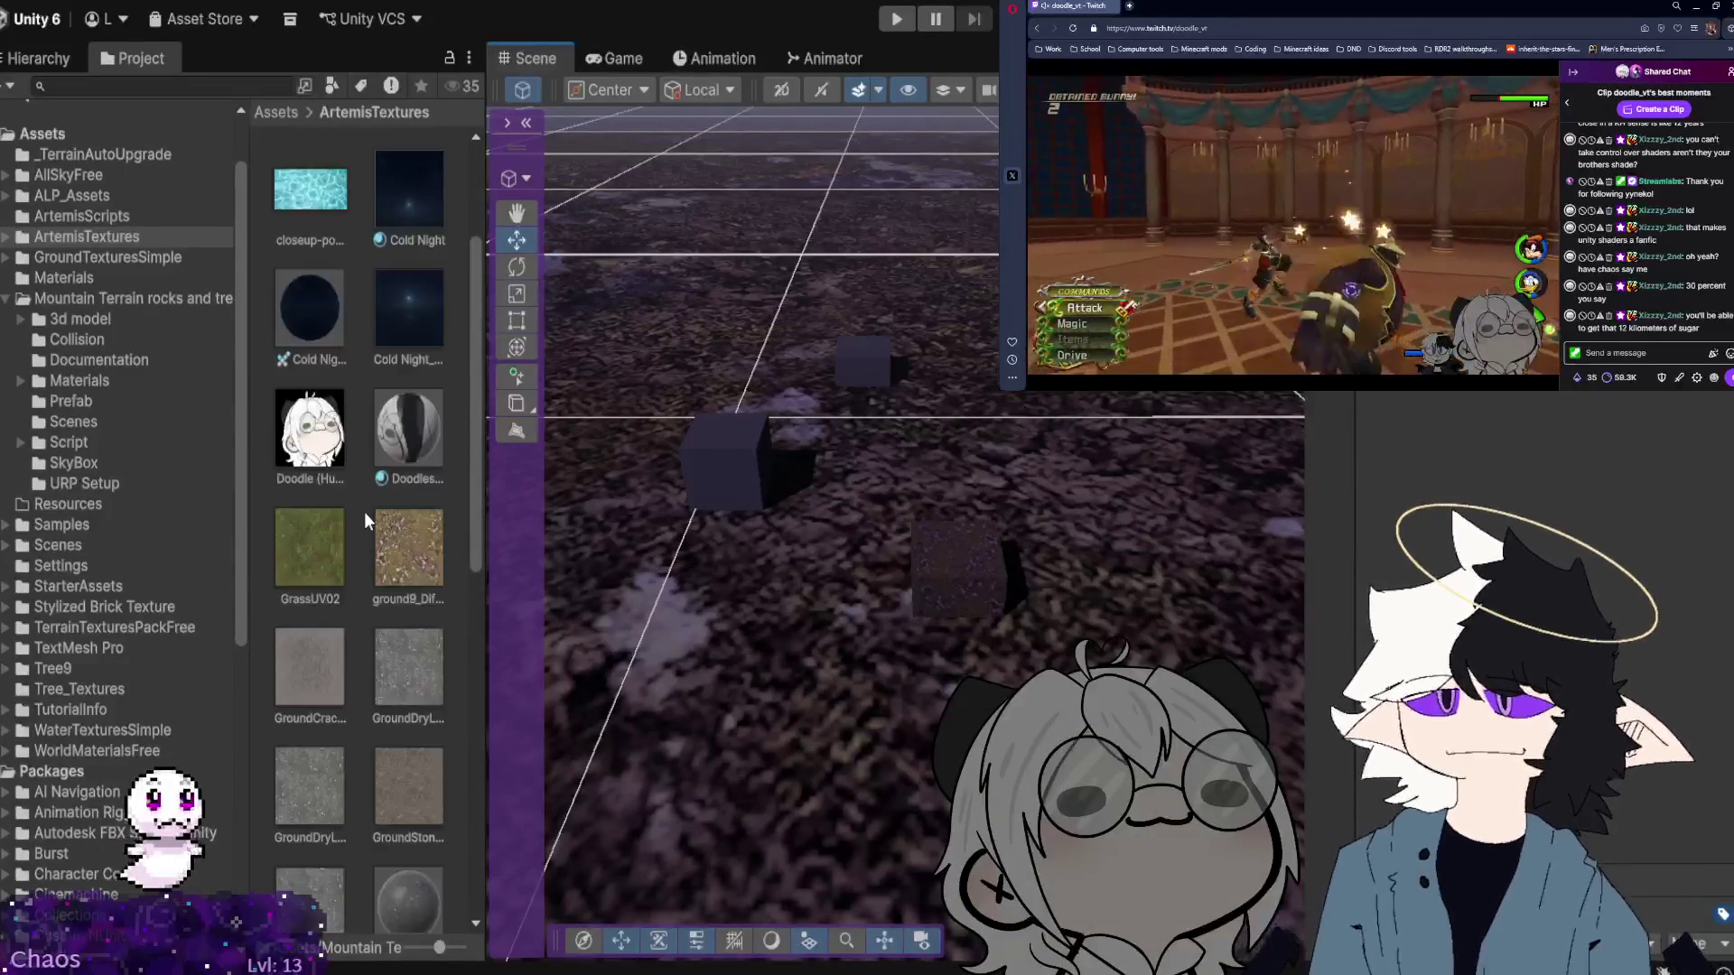
drag(415, 538, 739, 463)
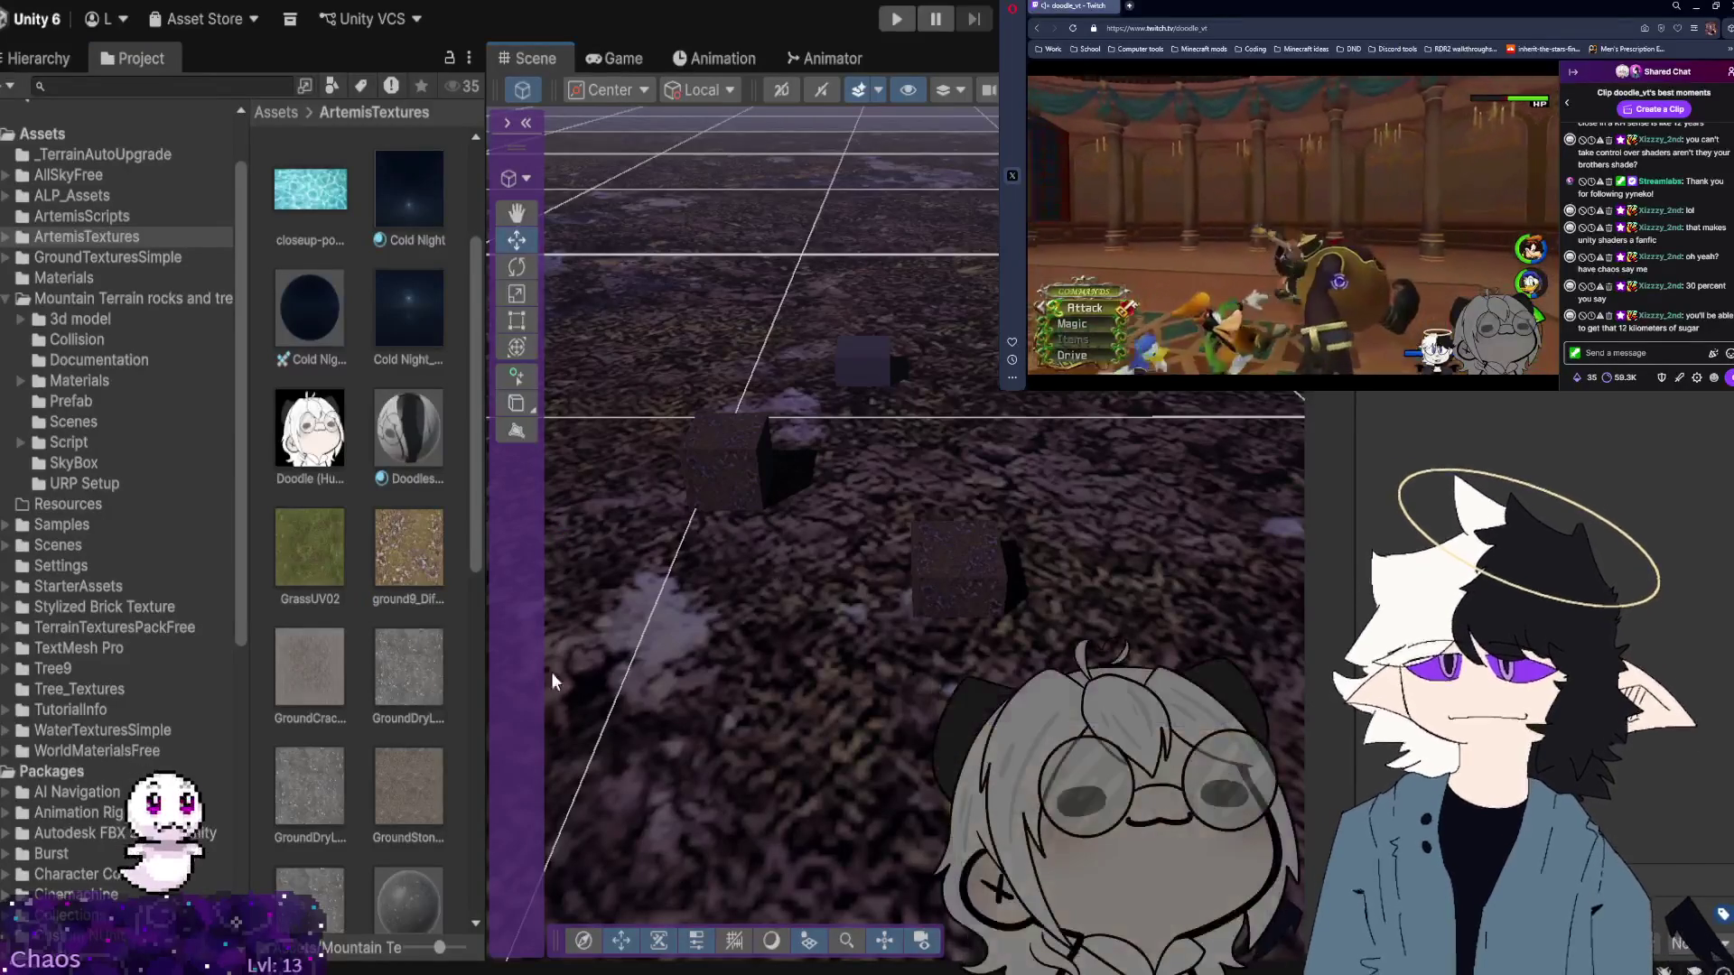
mouse_move(411, 547)
mouse_down()
mouse_move(578, 506)
mouse_move(868, 368)
mouse_move(740, 437)
mouse_up()
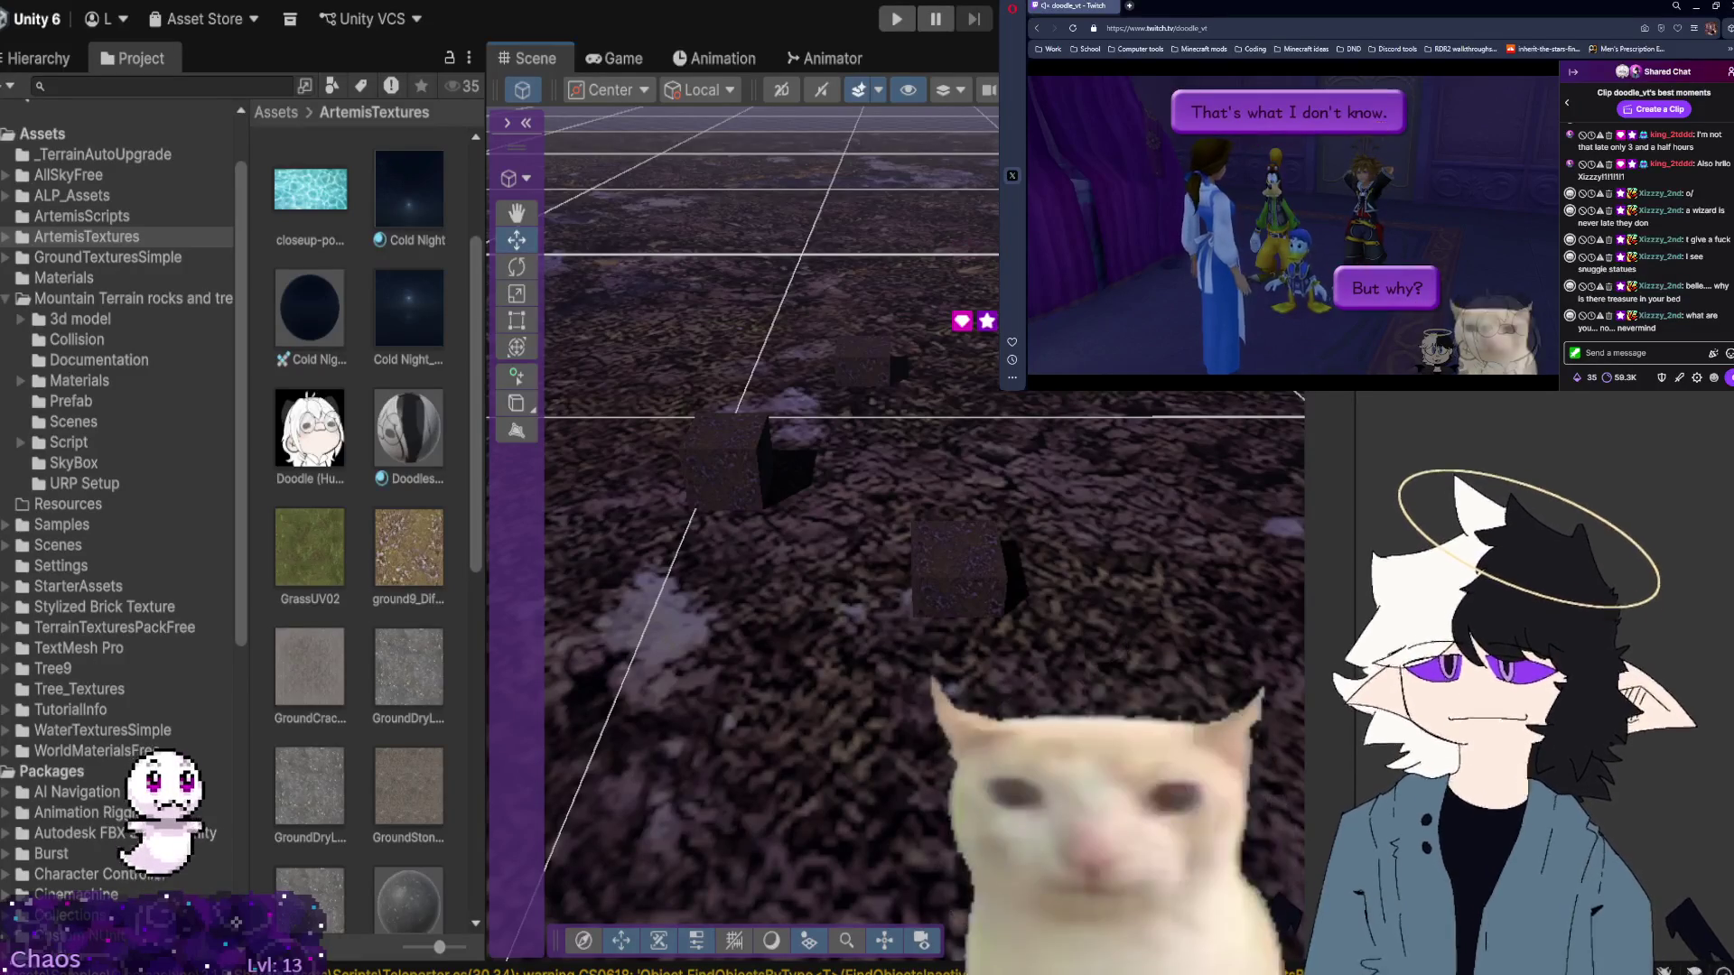
drag(867, 578, 901, 586)
Select the CarnivalGround 2 plane and orbit the view to bring it into sight.
click(943, 540)
click(39, 57)
mouse_move(903, 343)
mouse_down()
mouse_move(887, 323)
mouse_move(902, 276)
mouse_move(838, 322)
mouse_move(993, 356)
mouse_move(739, 504)
mouse_move(1183, 545)
mouse_move(951, 677)
mouse_move(1006, 584)
mouse_move(1285, 639)
mouse_up()
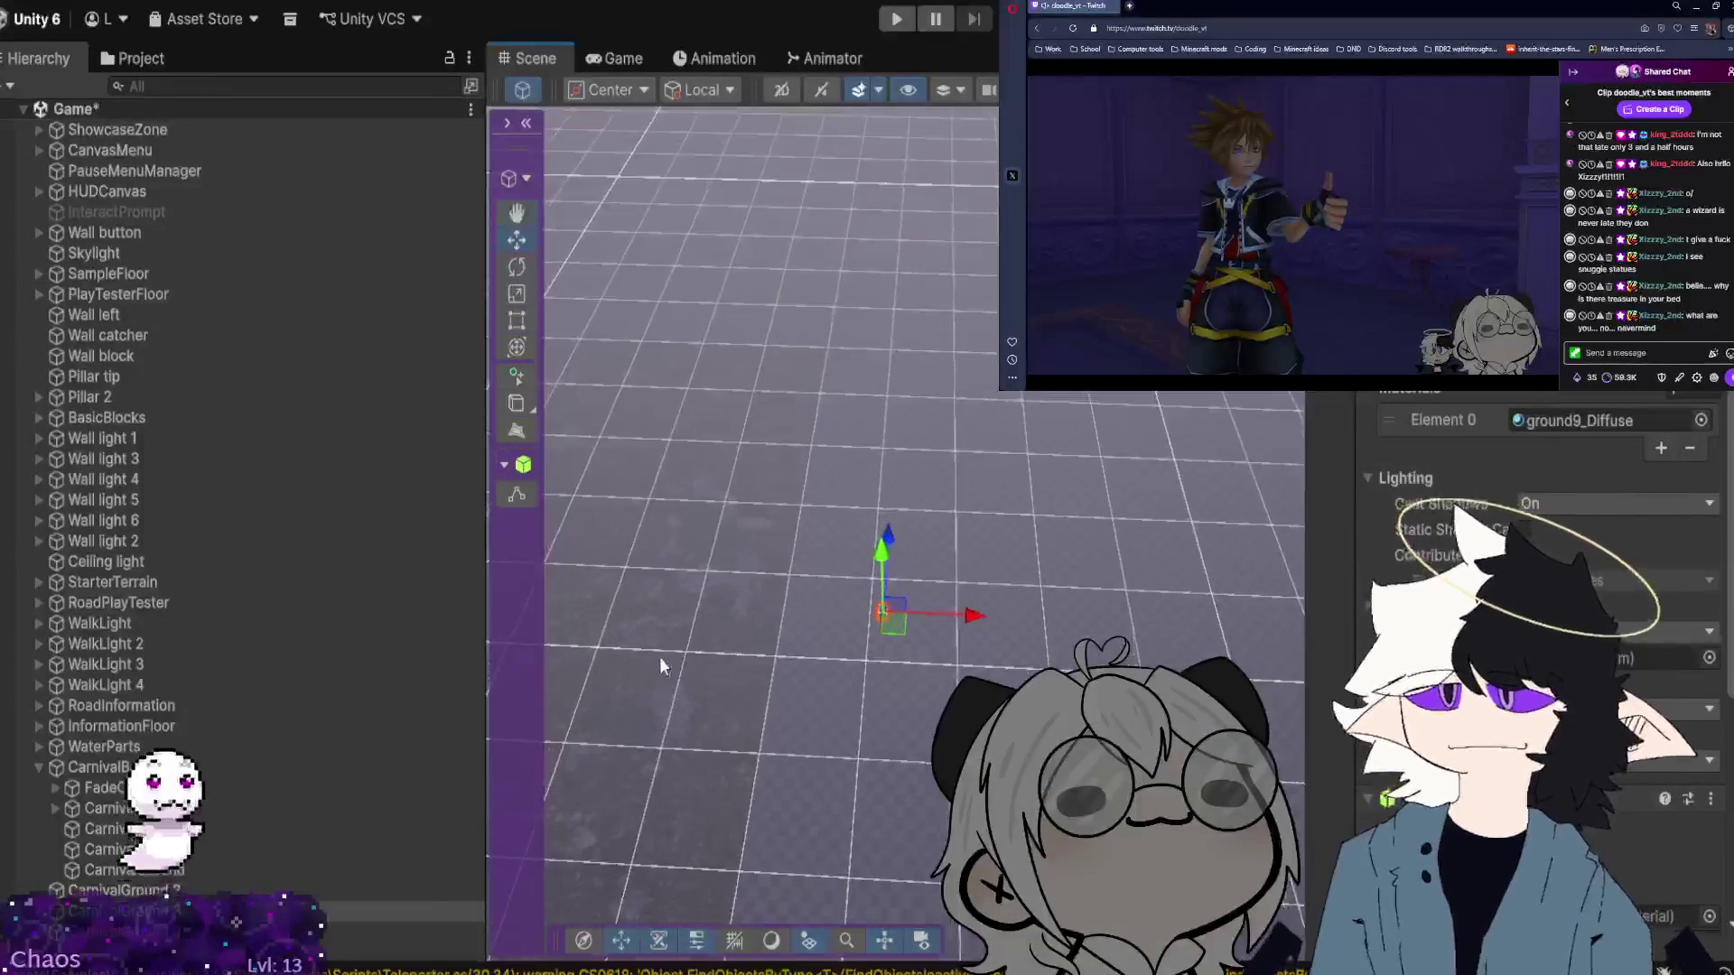
scroll(658, 649, up, 5)
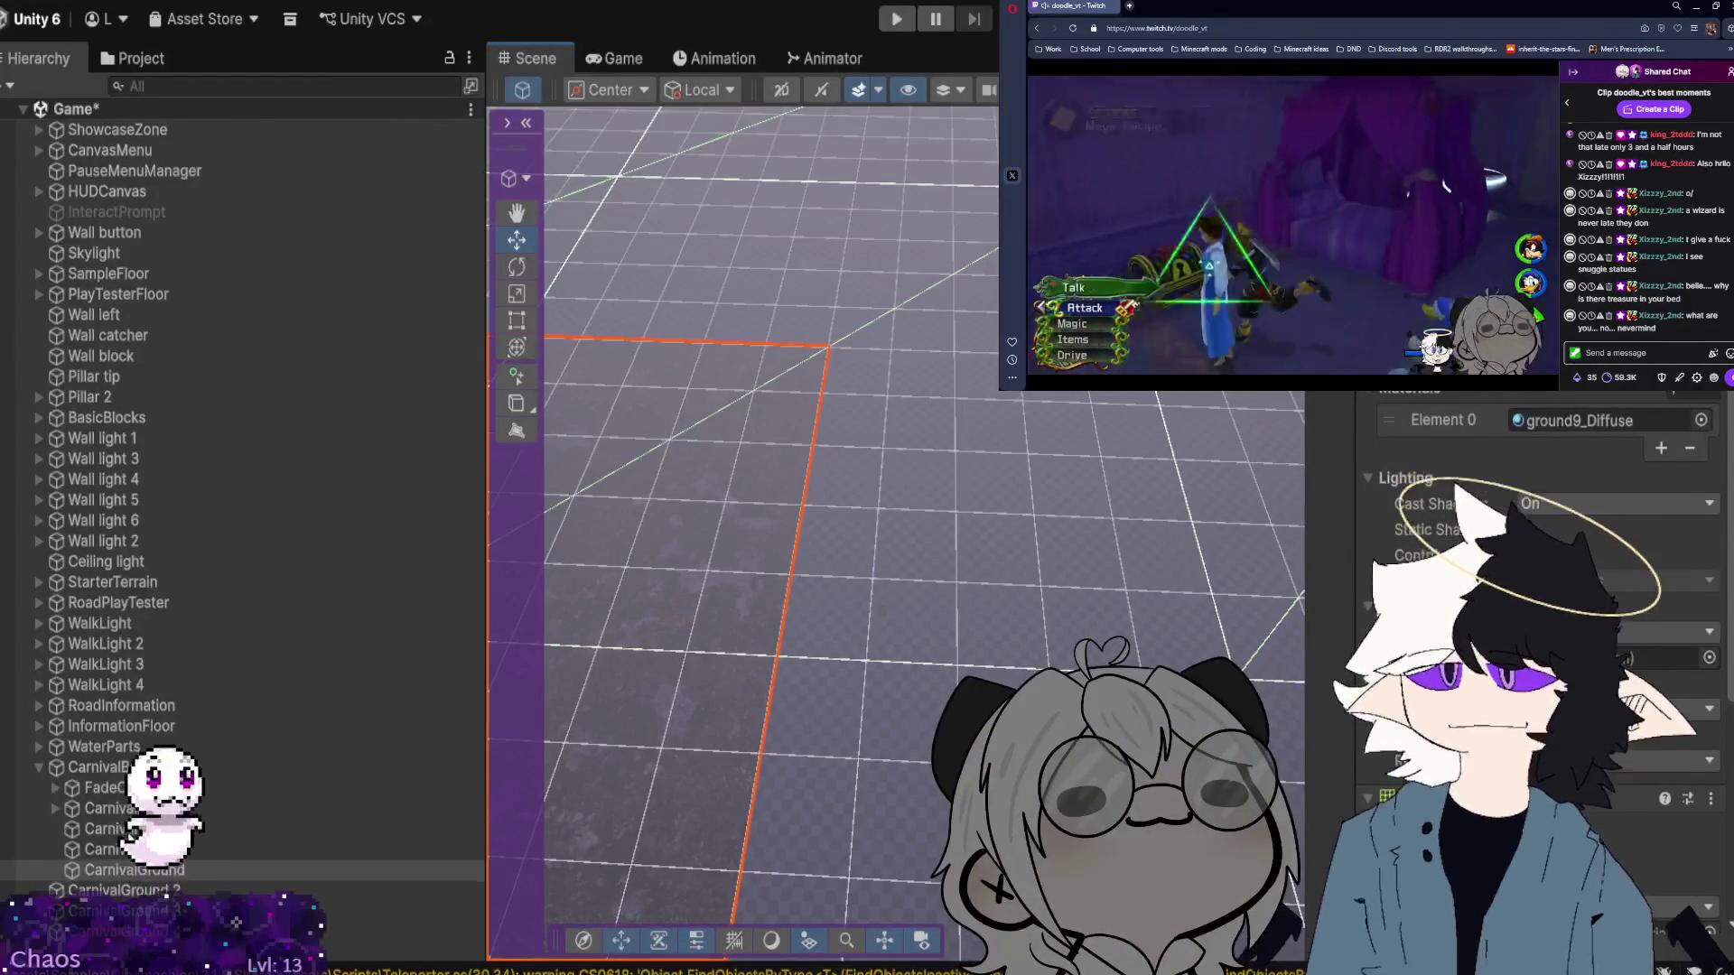
click(118, 890)
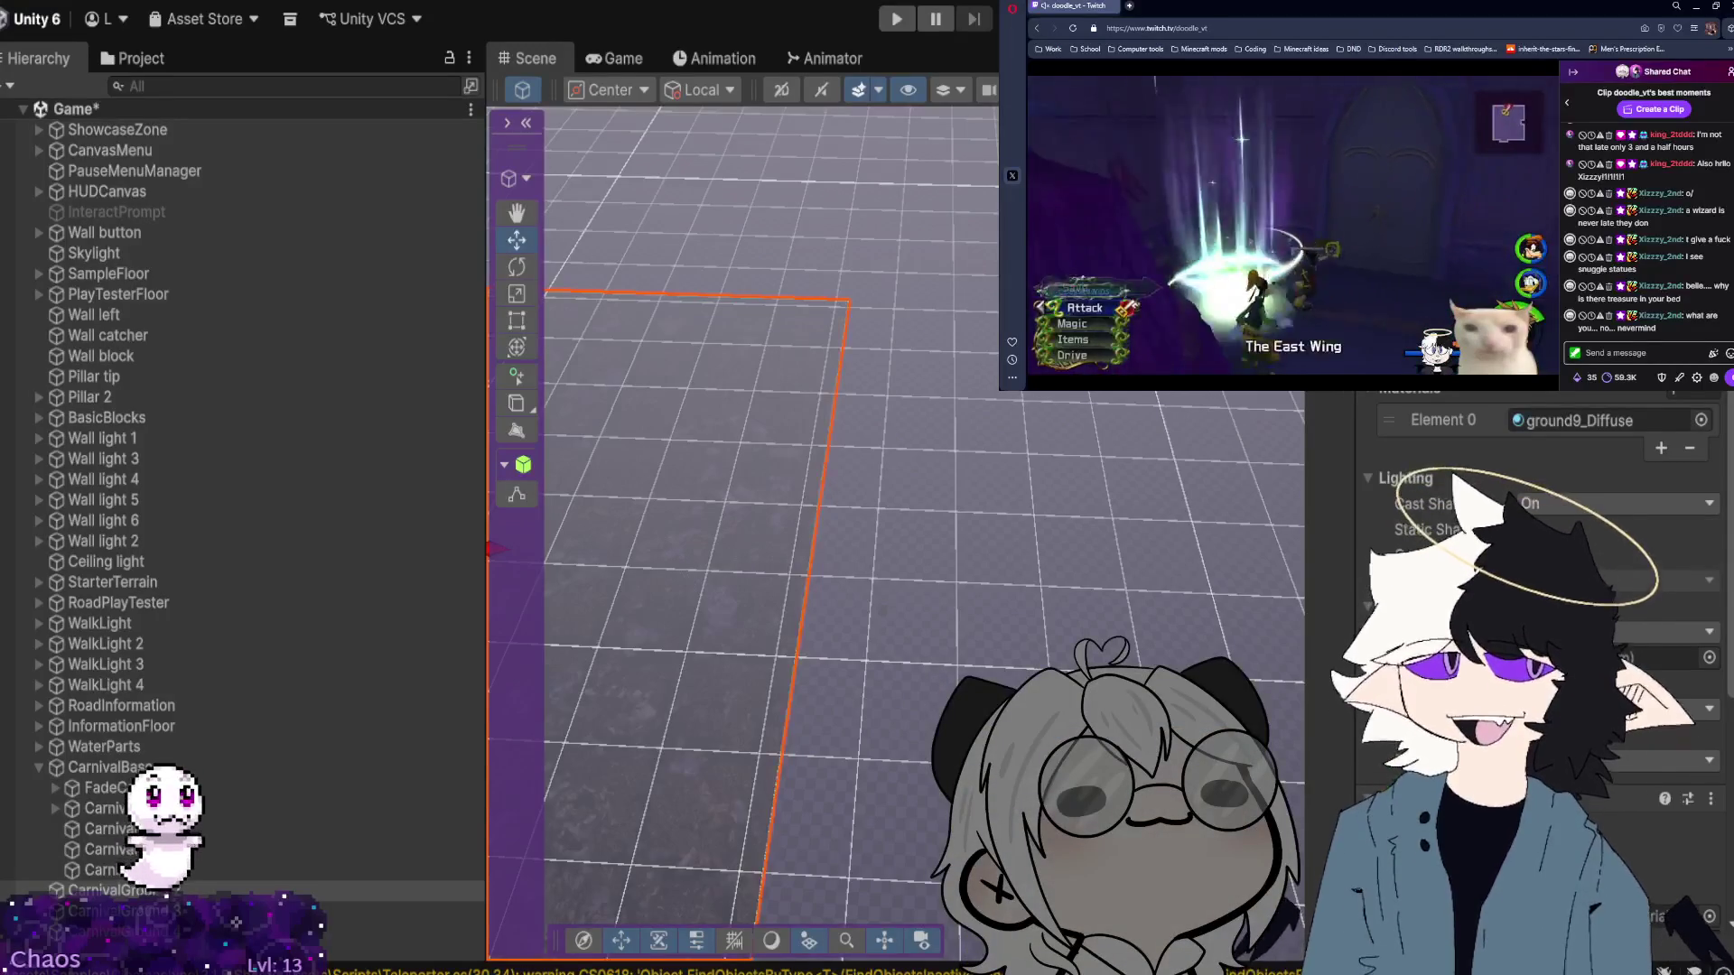
mouse_move(844, 554)
mouse_down()
mouse_move(657, 553)
mouse_move(578, 632)
mouse_up()
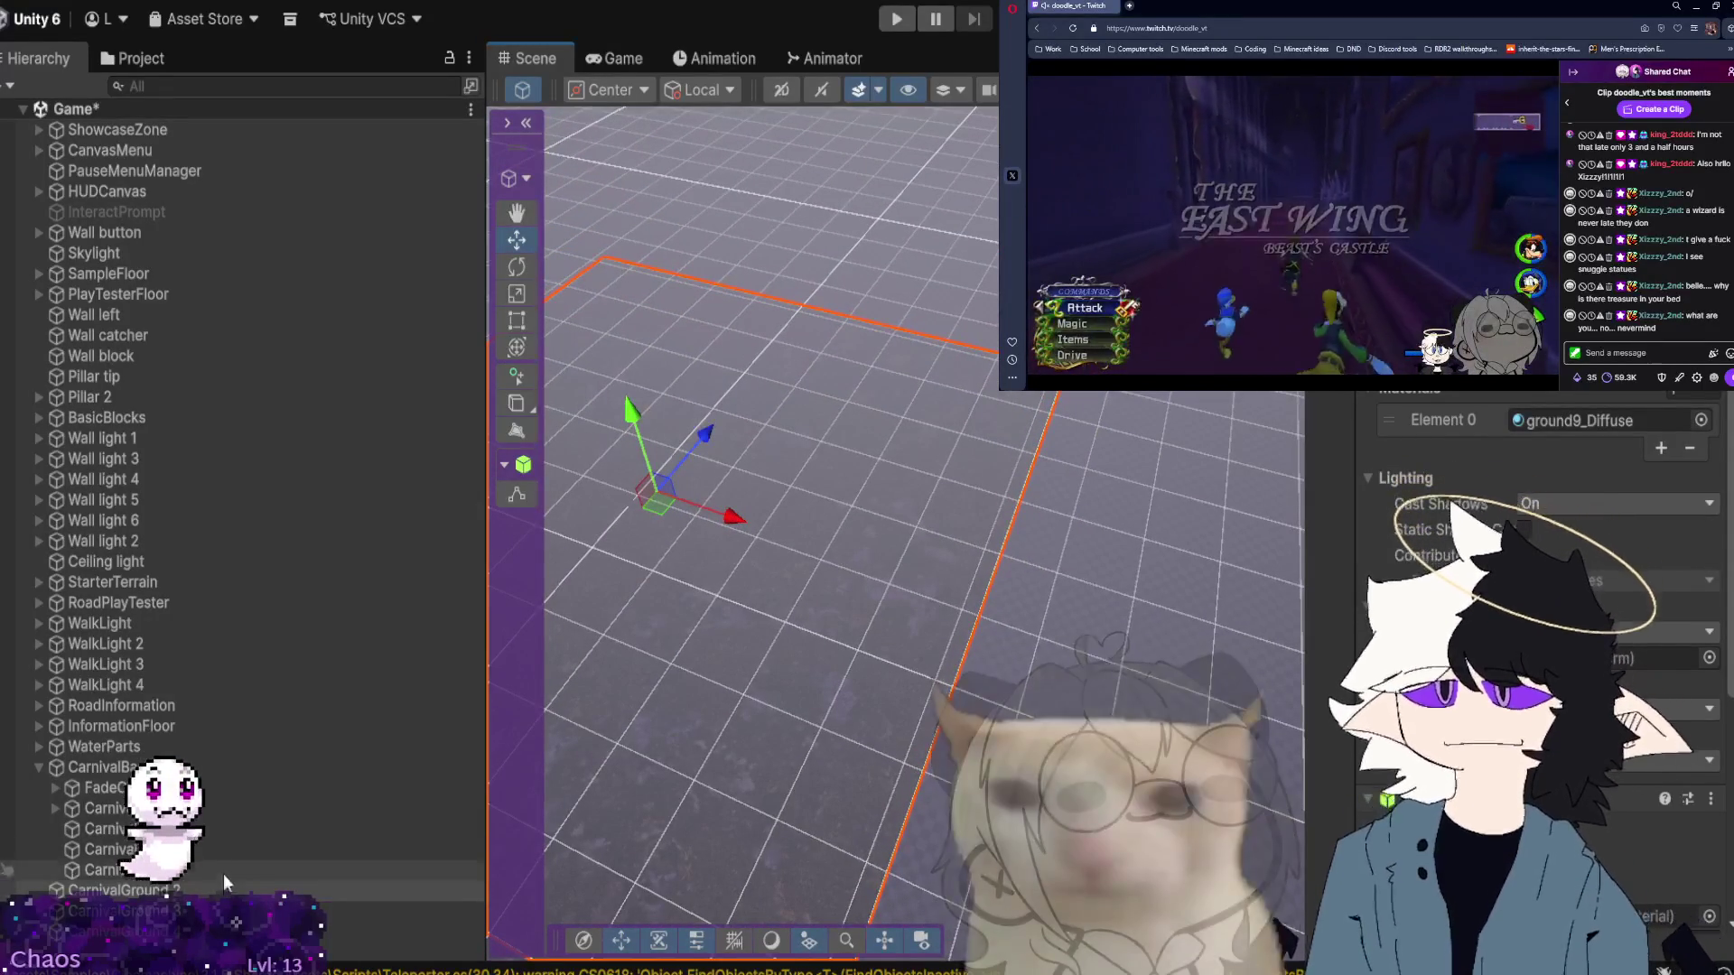
Slide CarnivalGround 2 along X beside CarnivalGround and check the alignment from another angle.
click(206, 869)
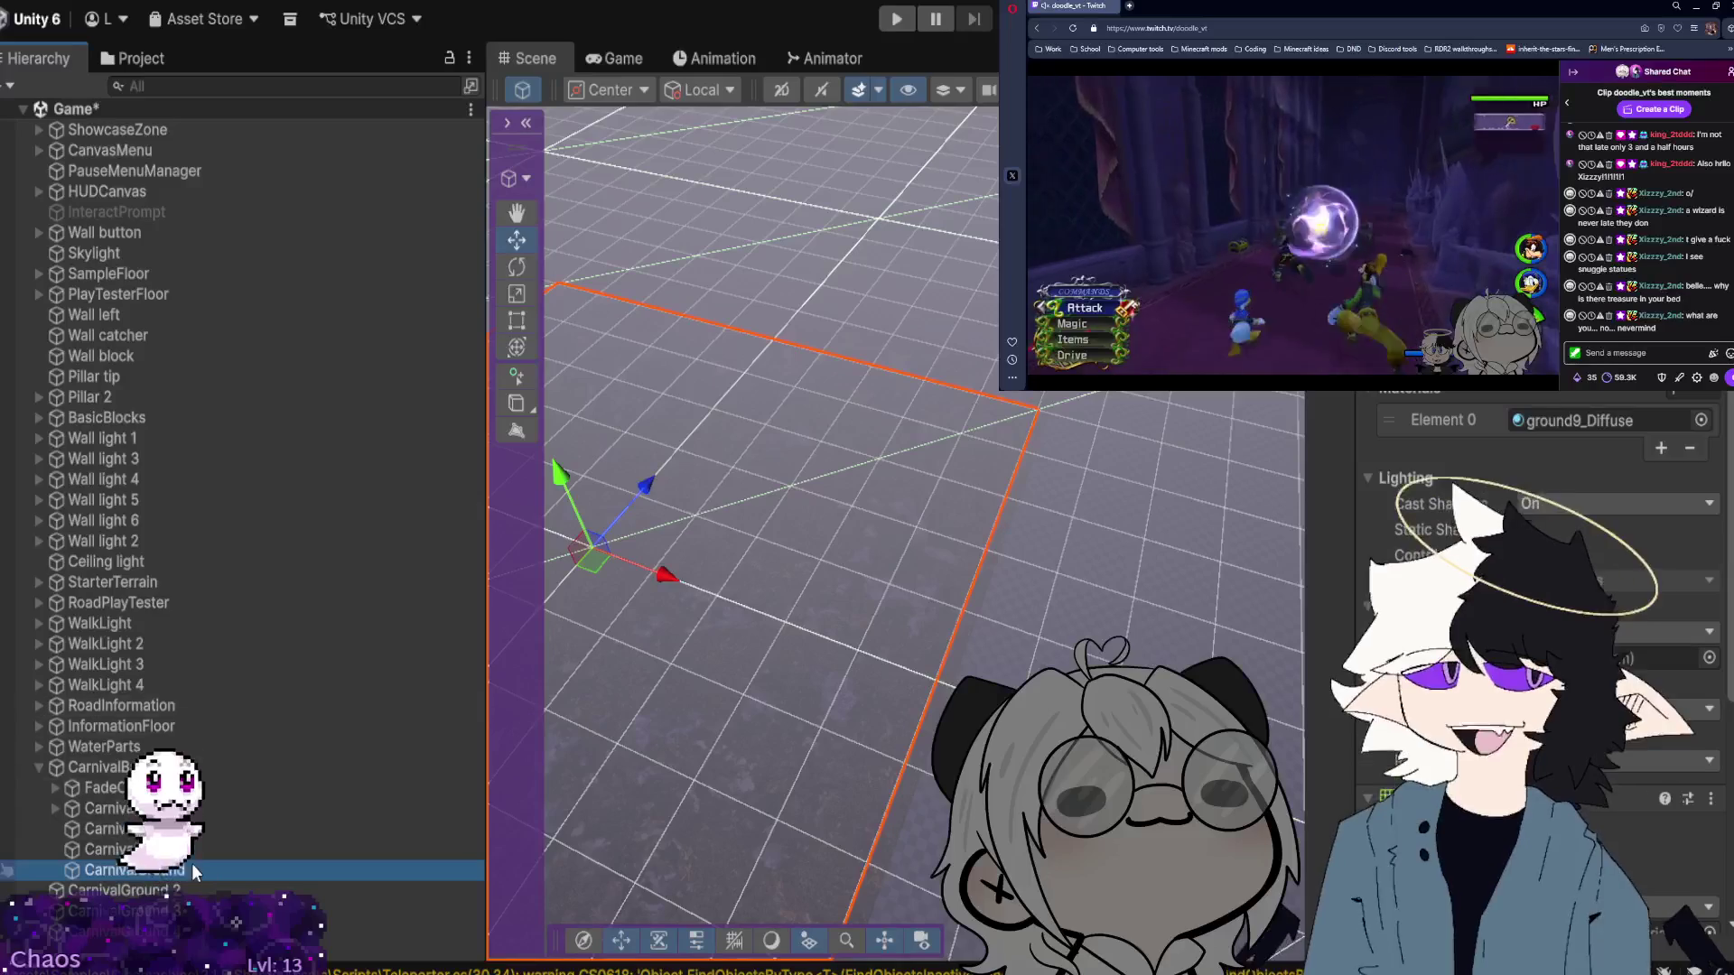
click(217, 890)
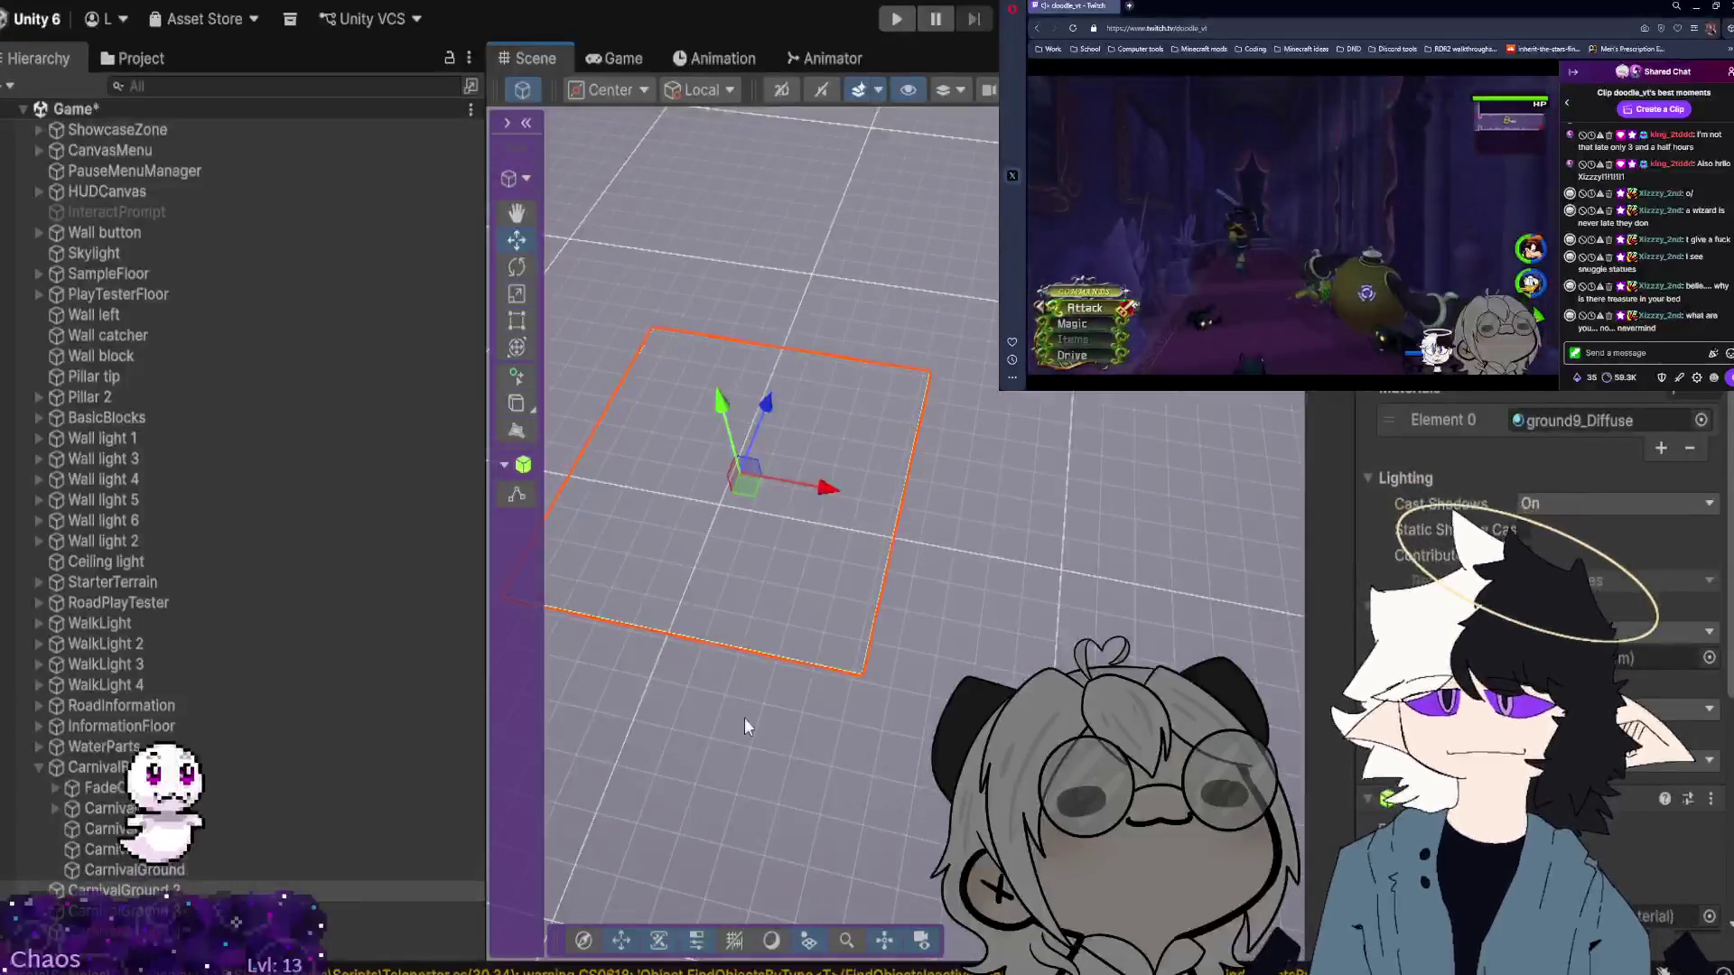
mouse_move(836, 488)
mouse_down()
mouse_move(1144, 546)
mouse_move(1002, 667)
mouse_move(1205, 646)
mouse_up()
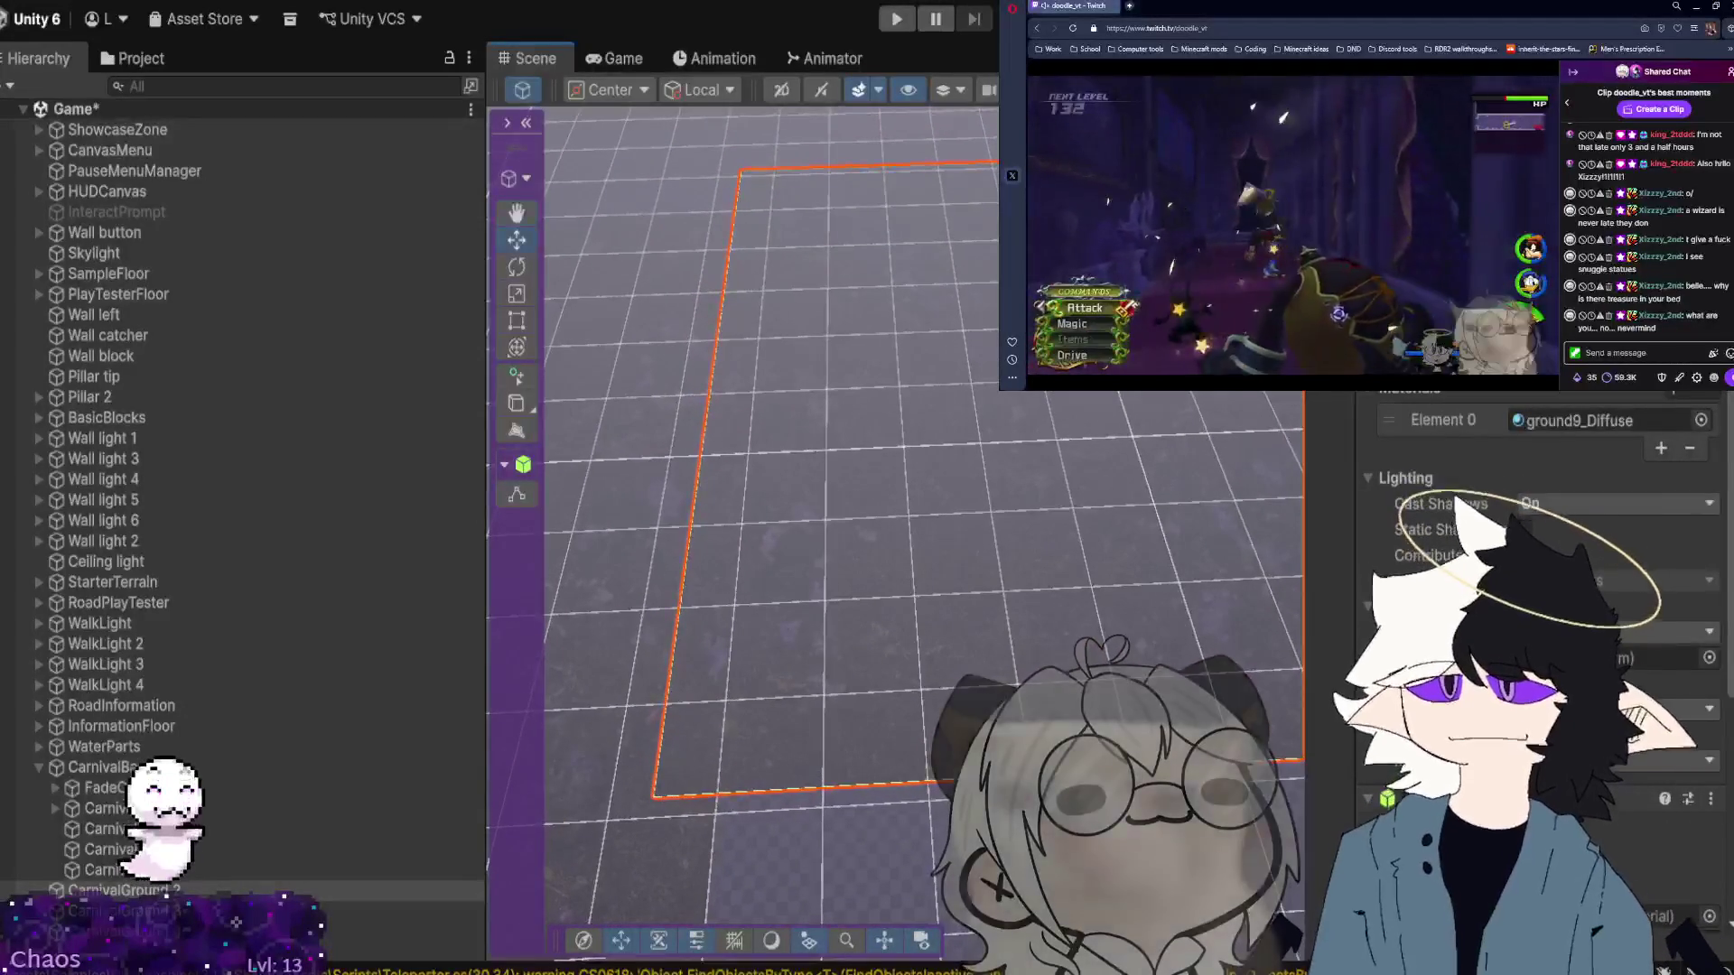
alt+drag(1003, 578, 994, 495)
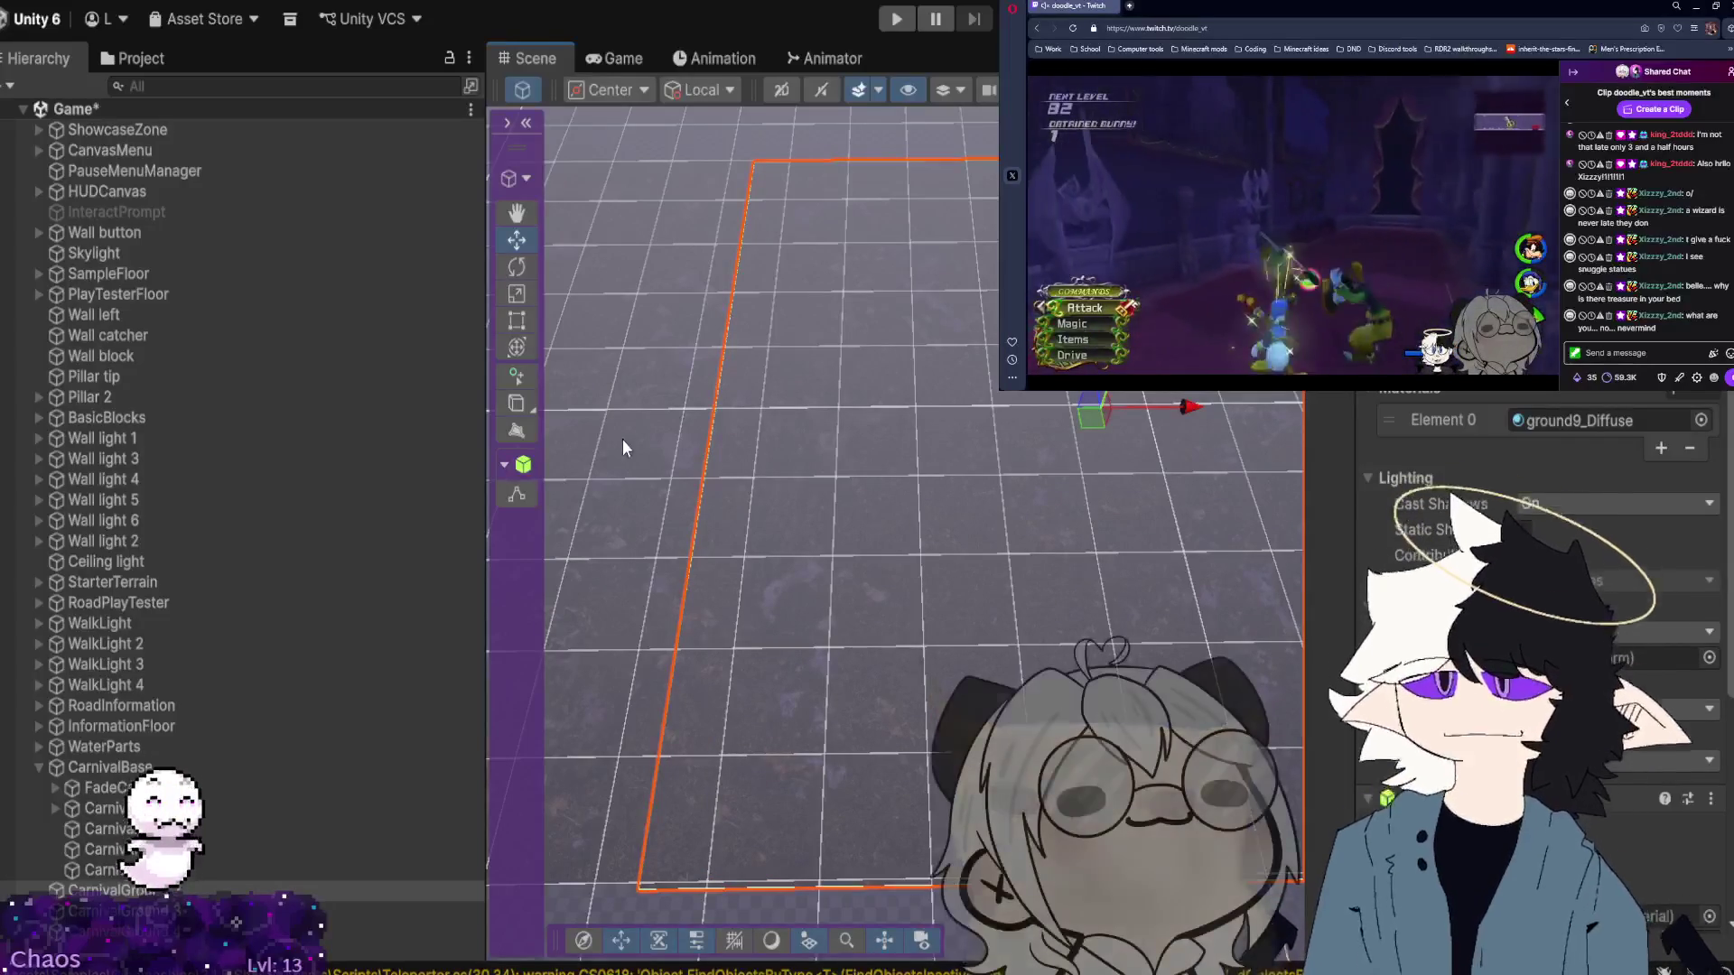
click(622, 439)
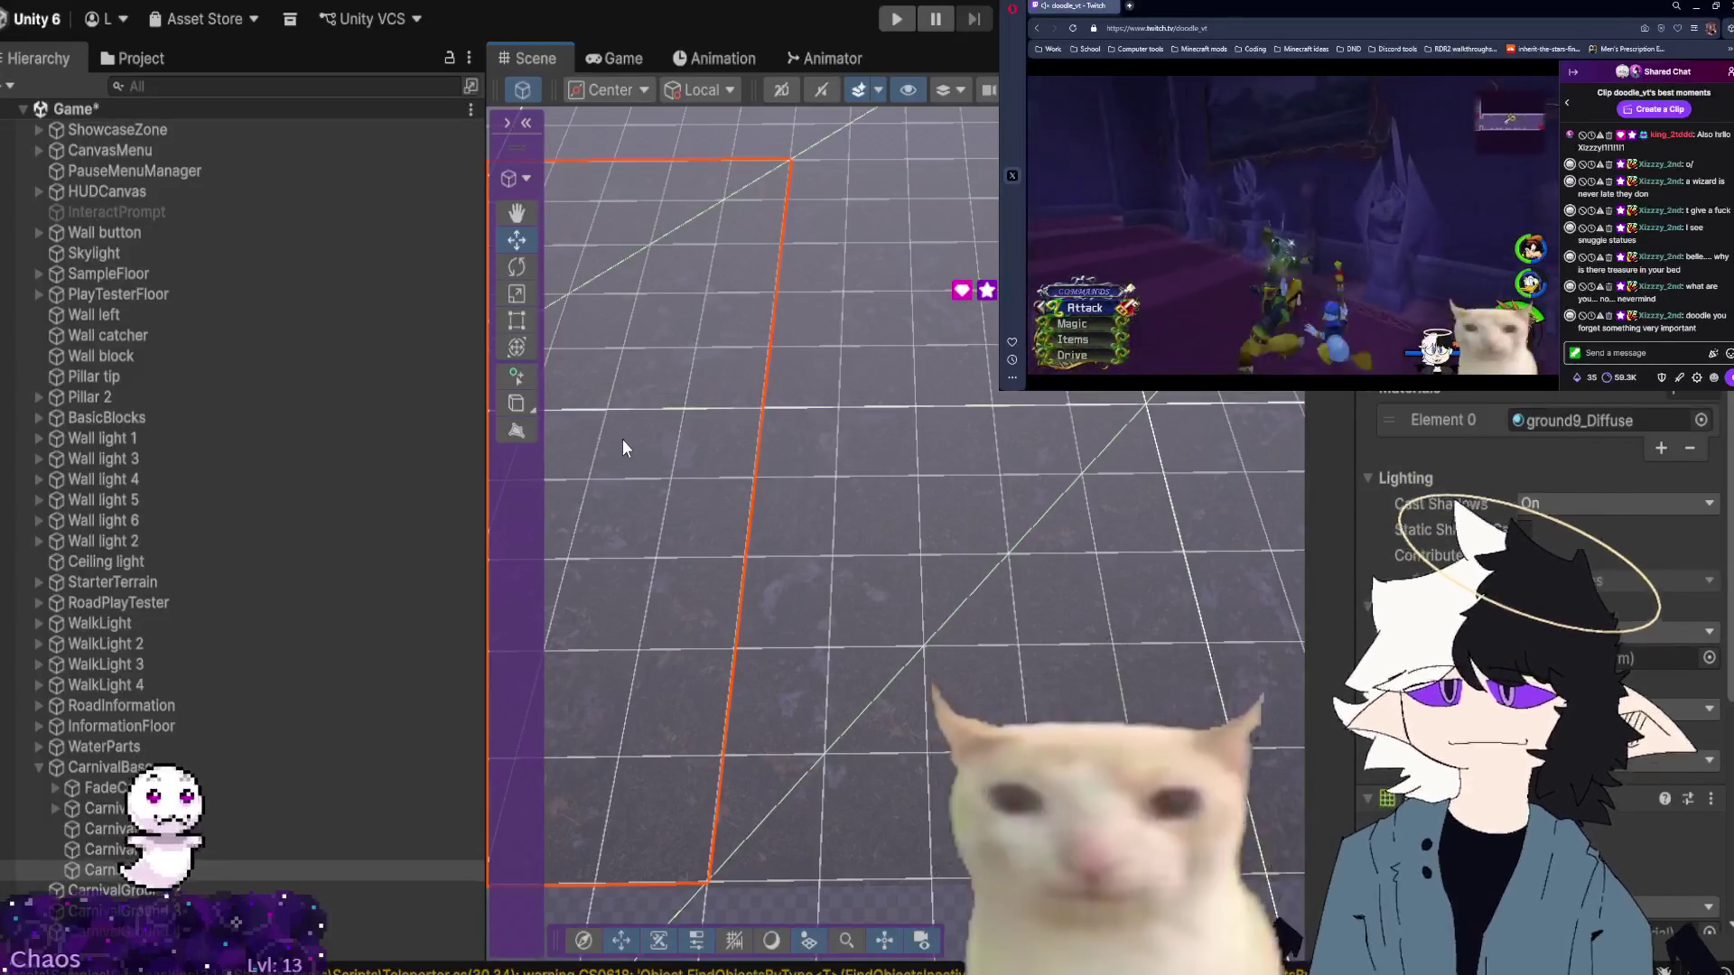
click(1209, 599)
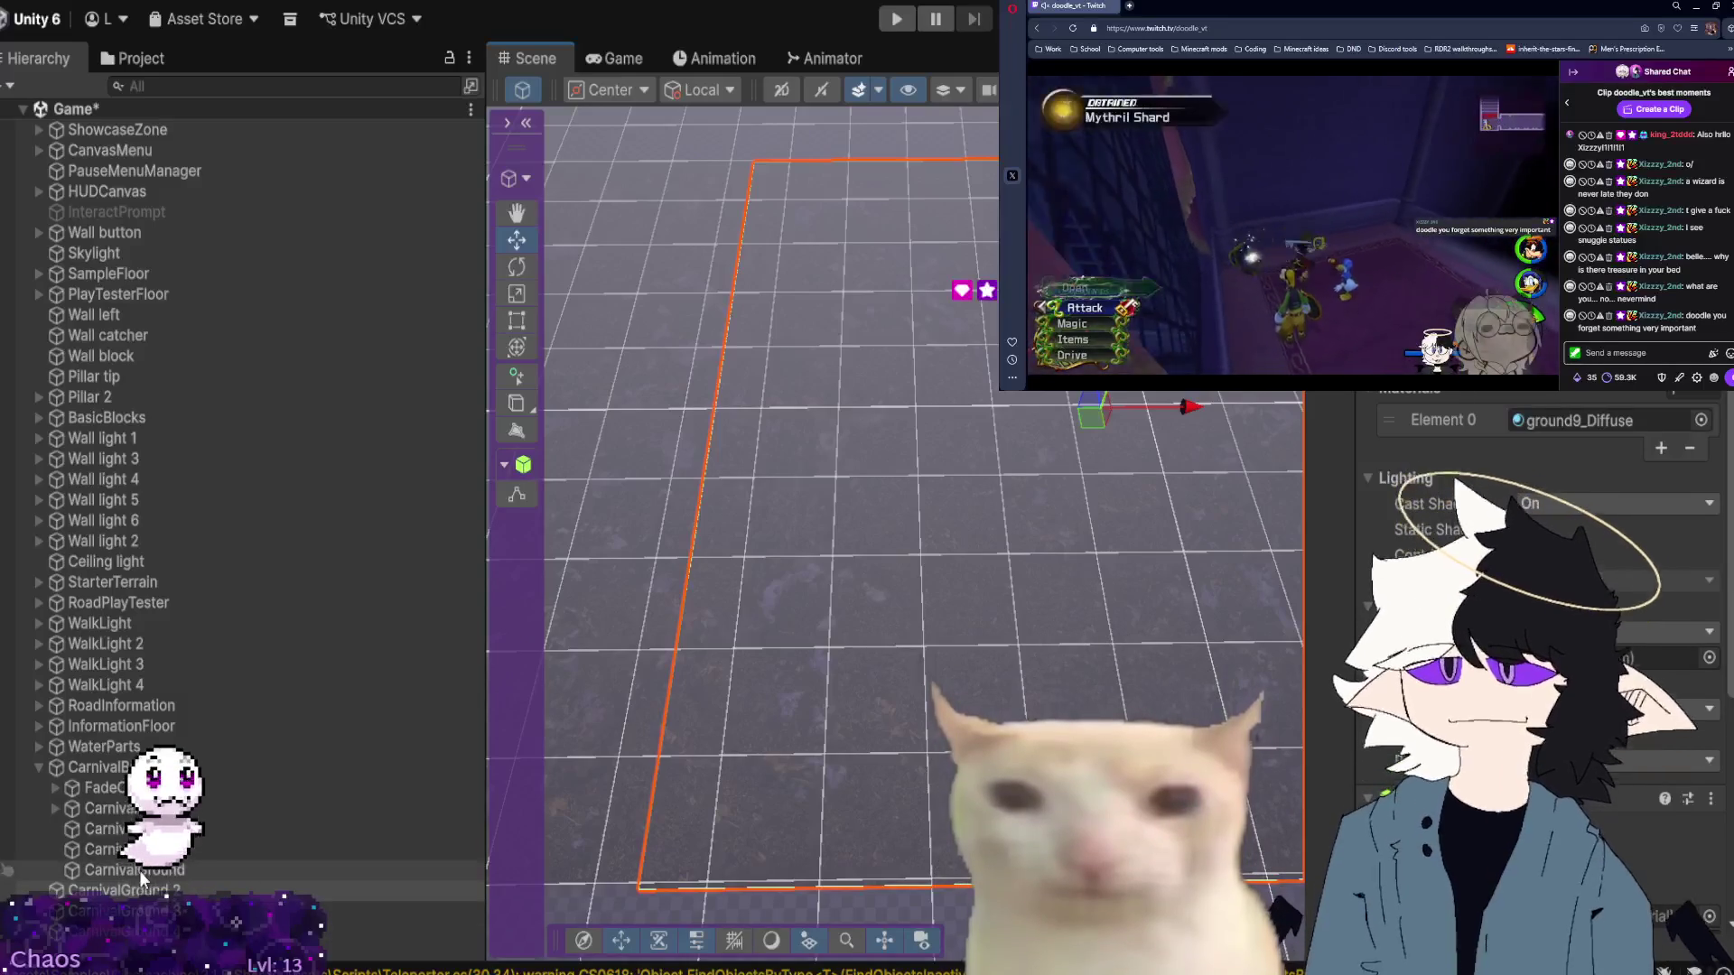
click(171, 890)
drag(172, 889, 118, 809)
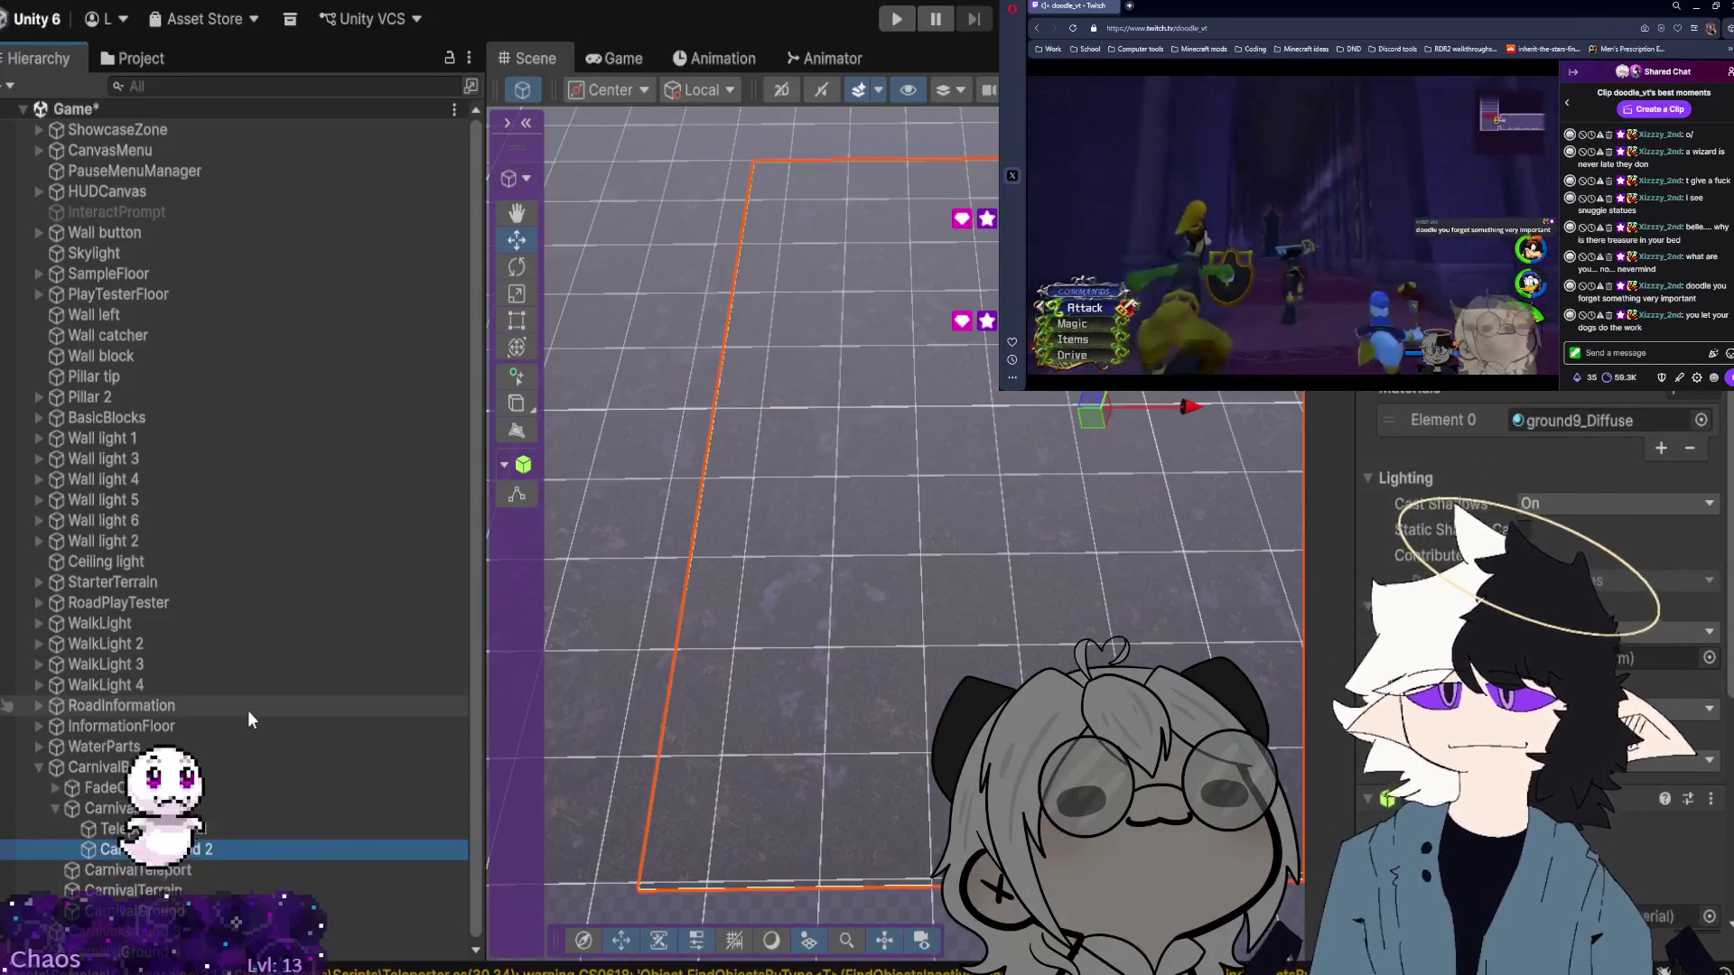
drag(90, 807, 181, 903)
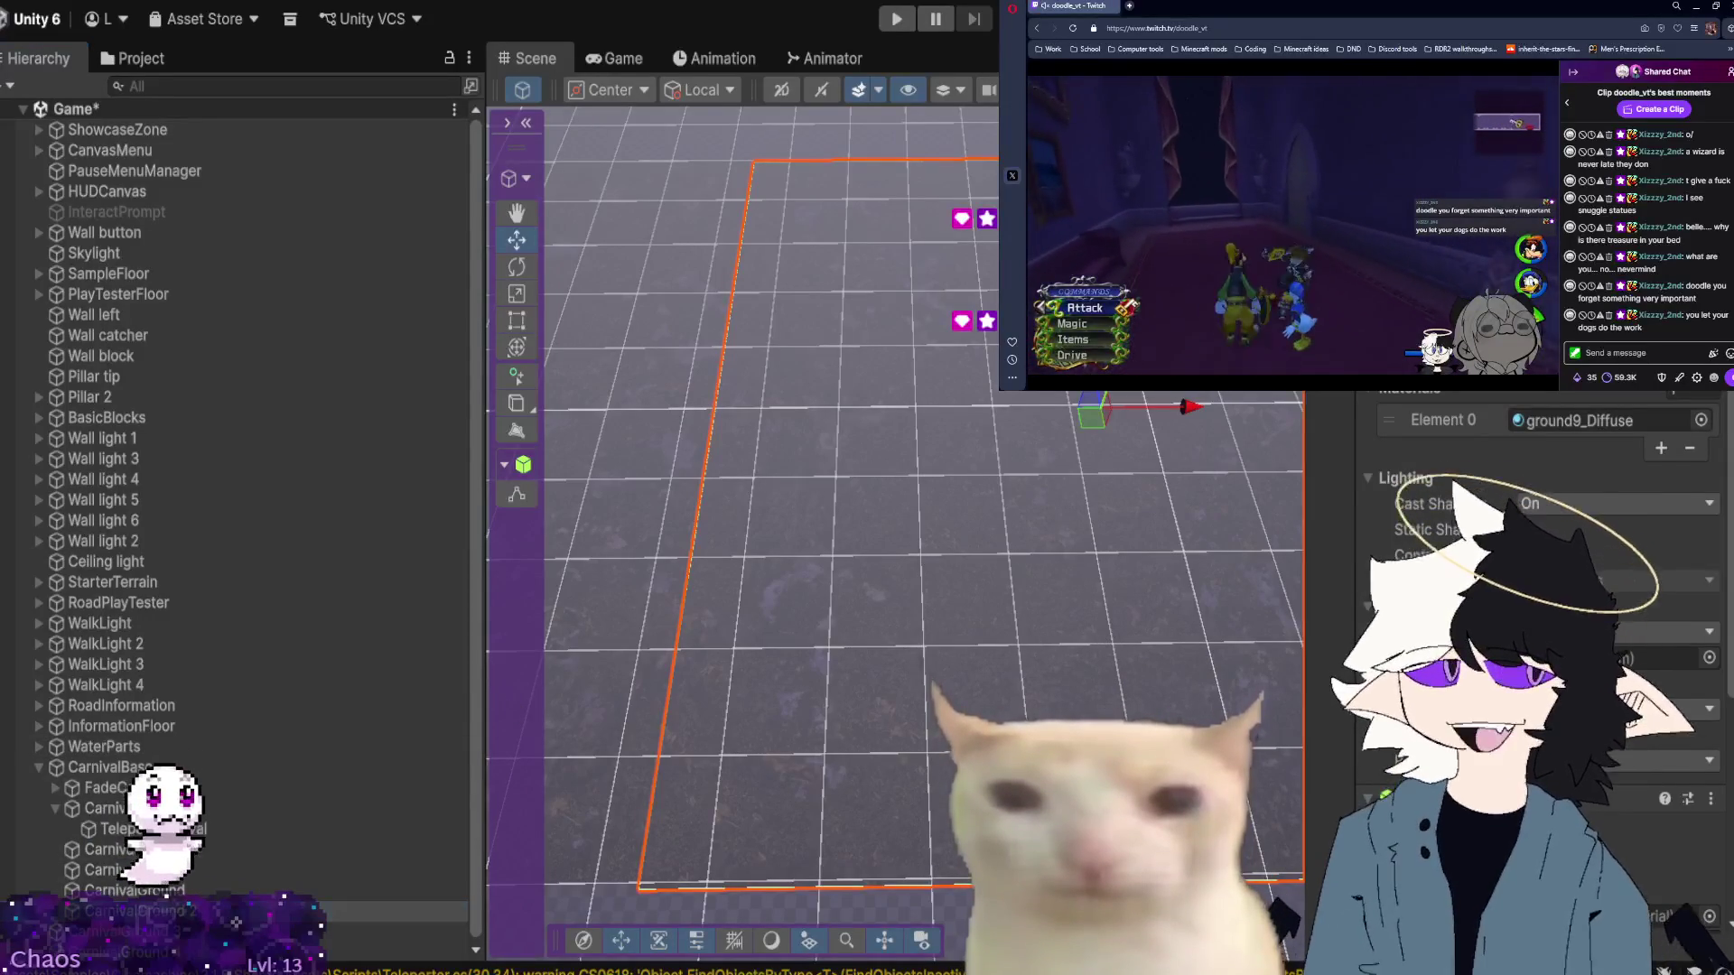
key(ctrl+z)
key(ctrl+y)
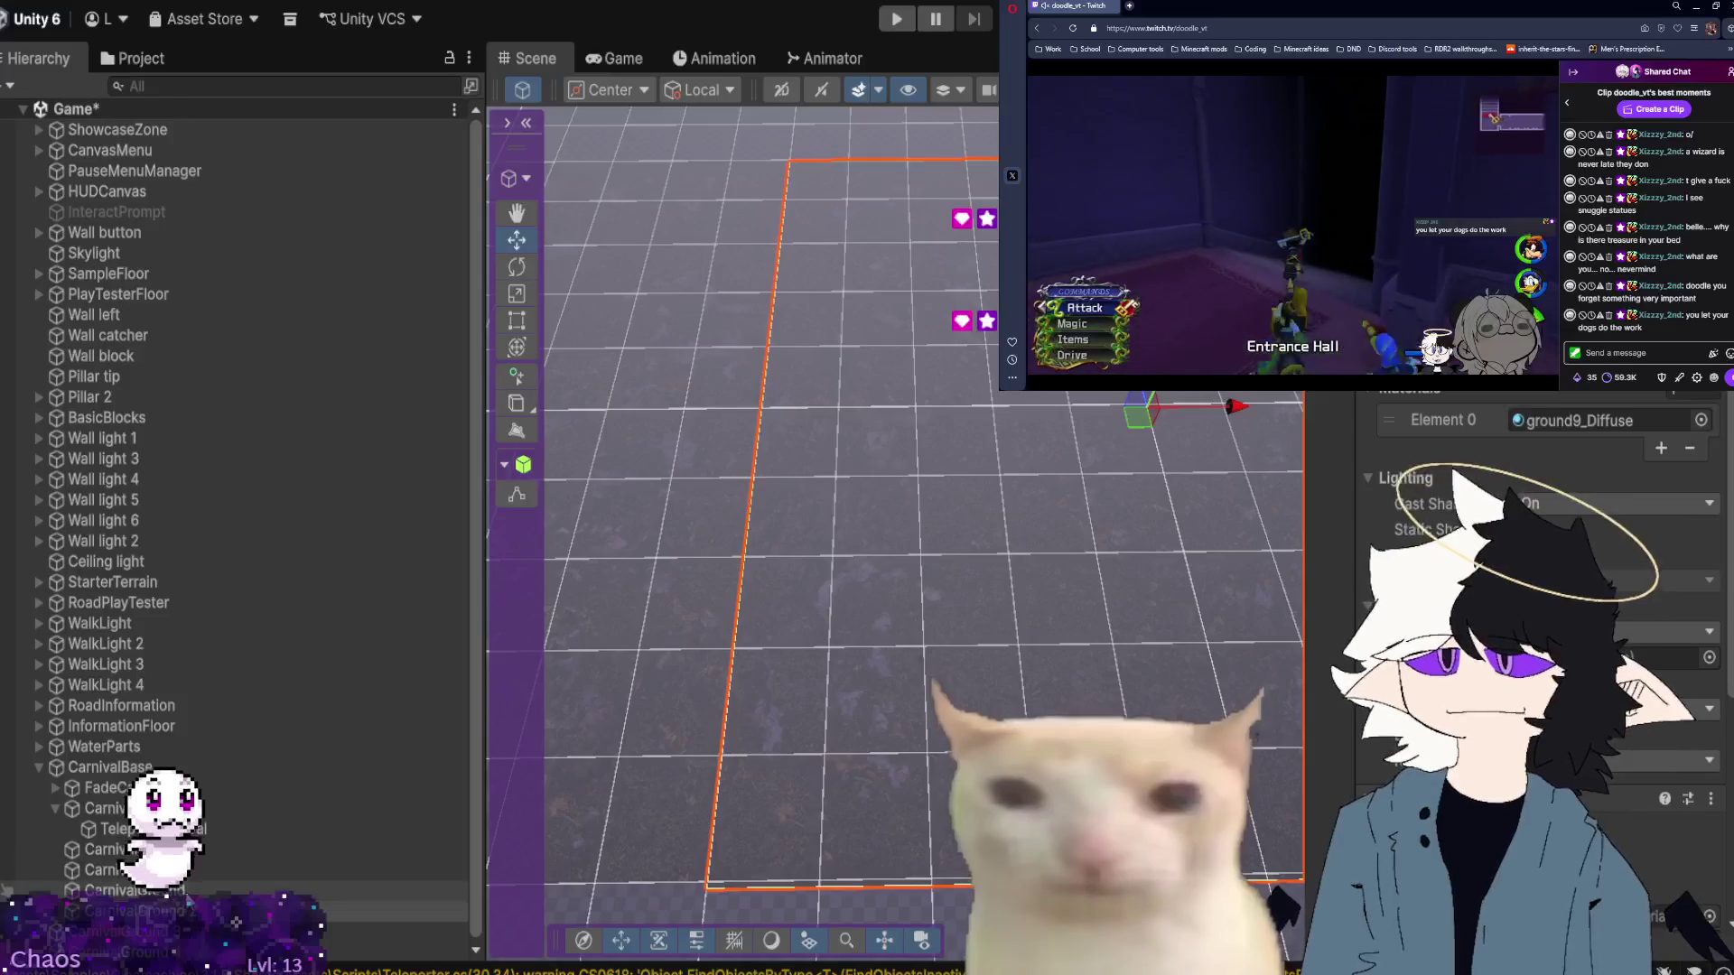
click(271, 890)
click(206, 912)
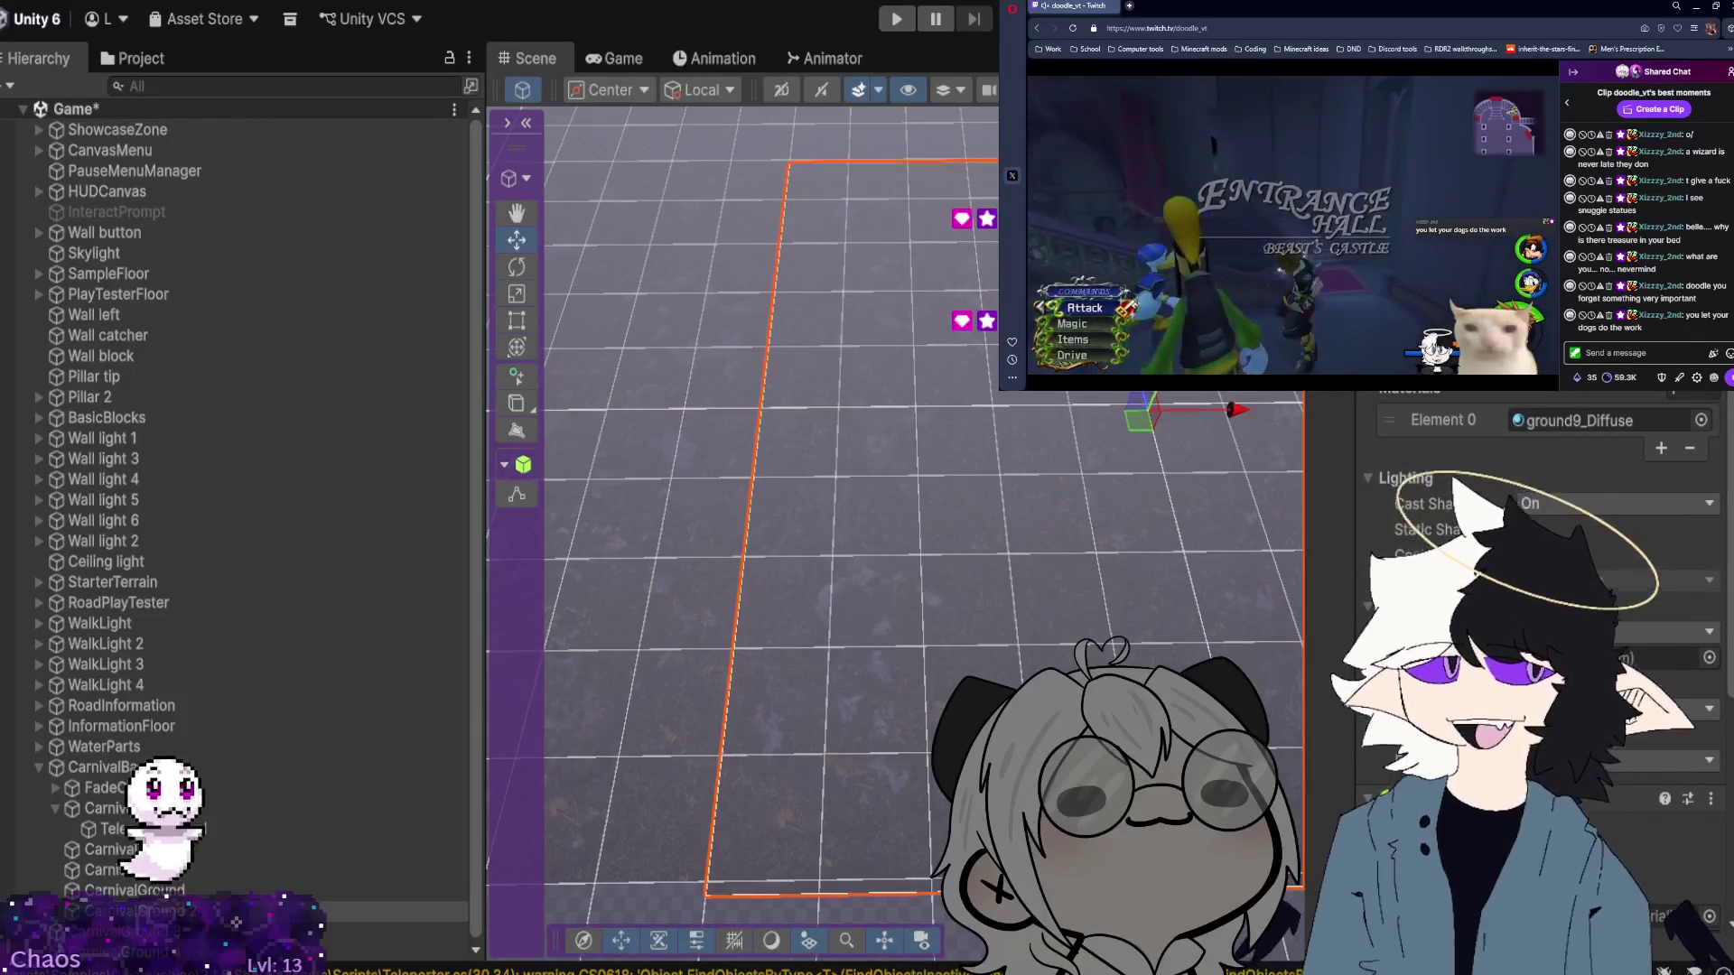
scroll(928, 418, up, 5)
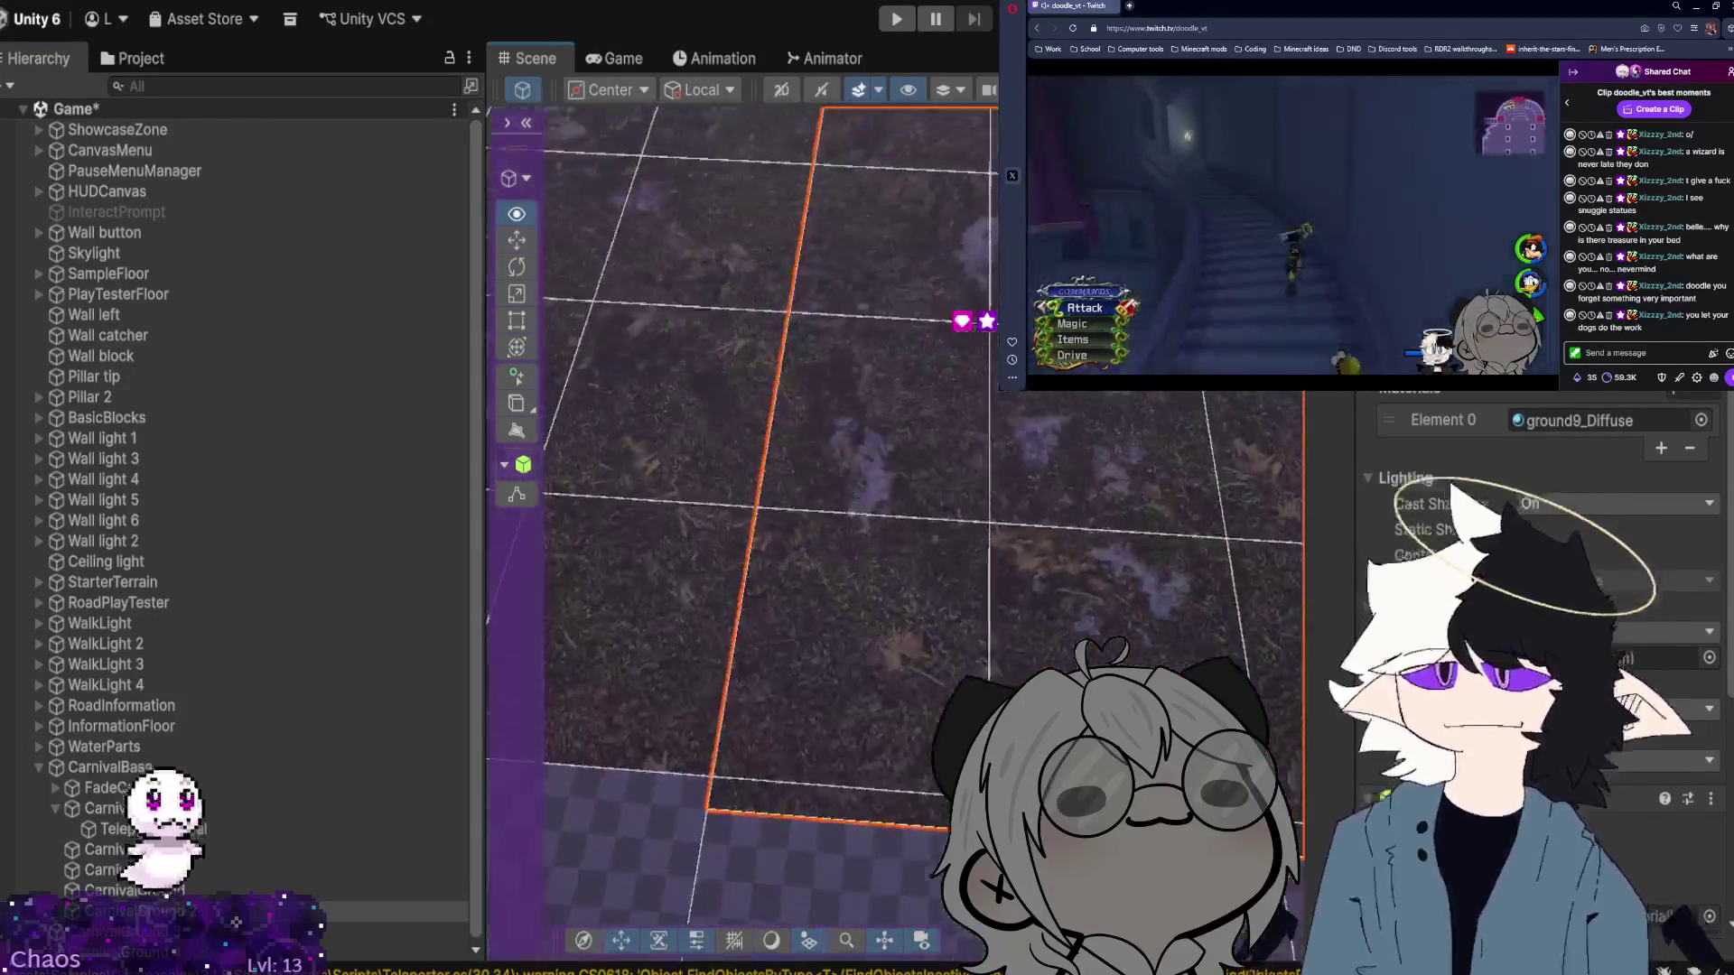
scroll(903, 514, down, 5)
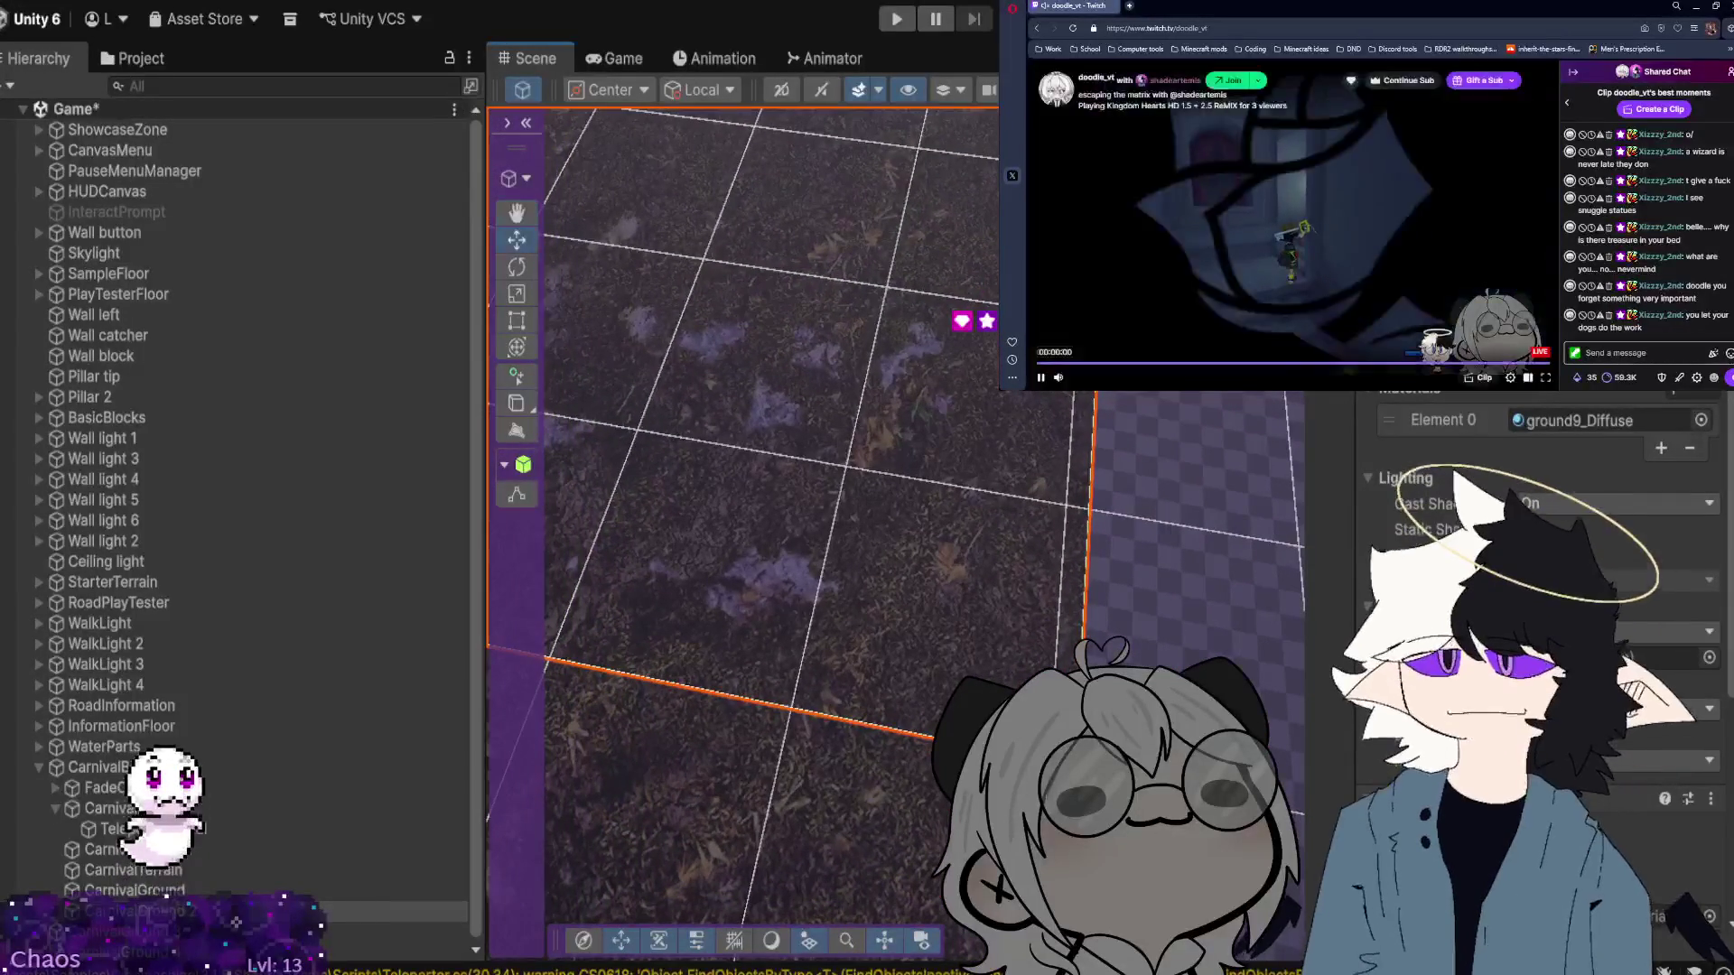
scroll(768, 515, down, 3)
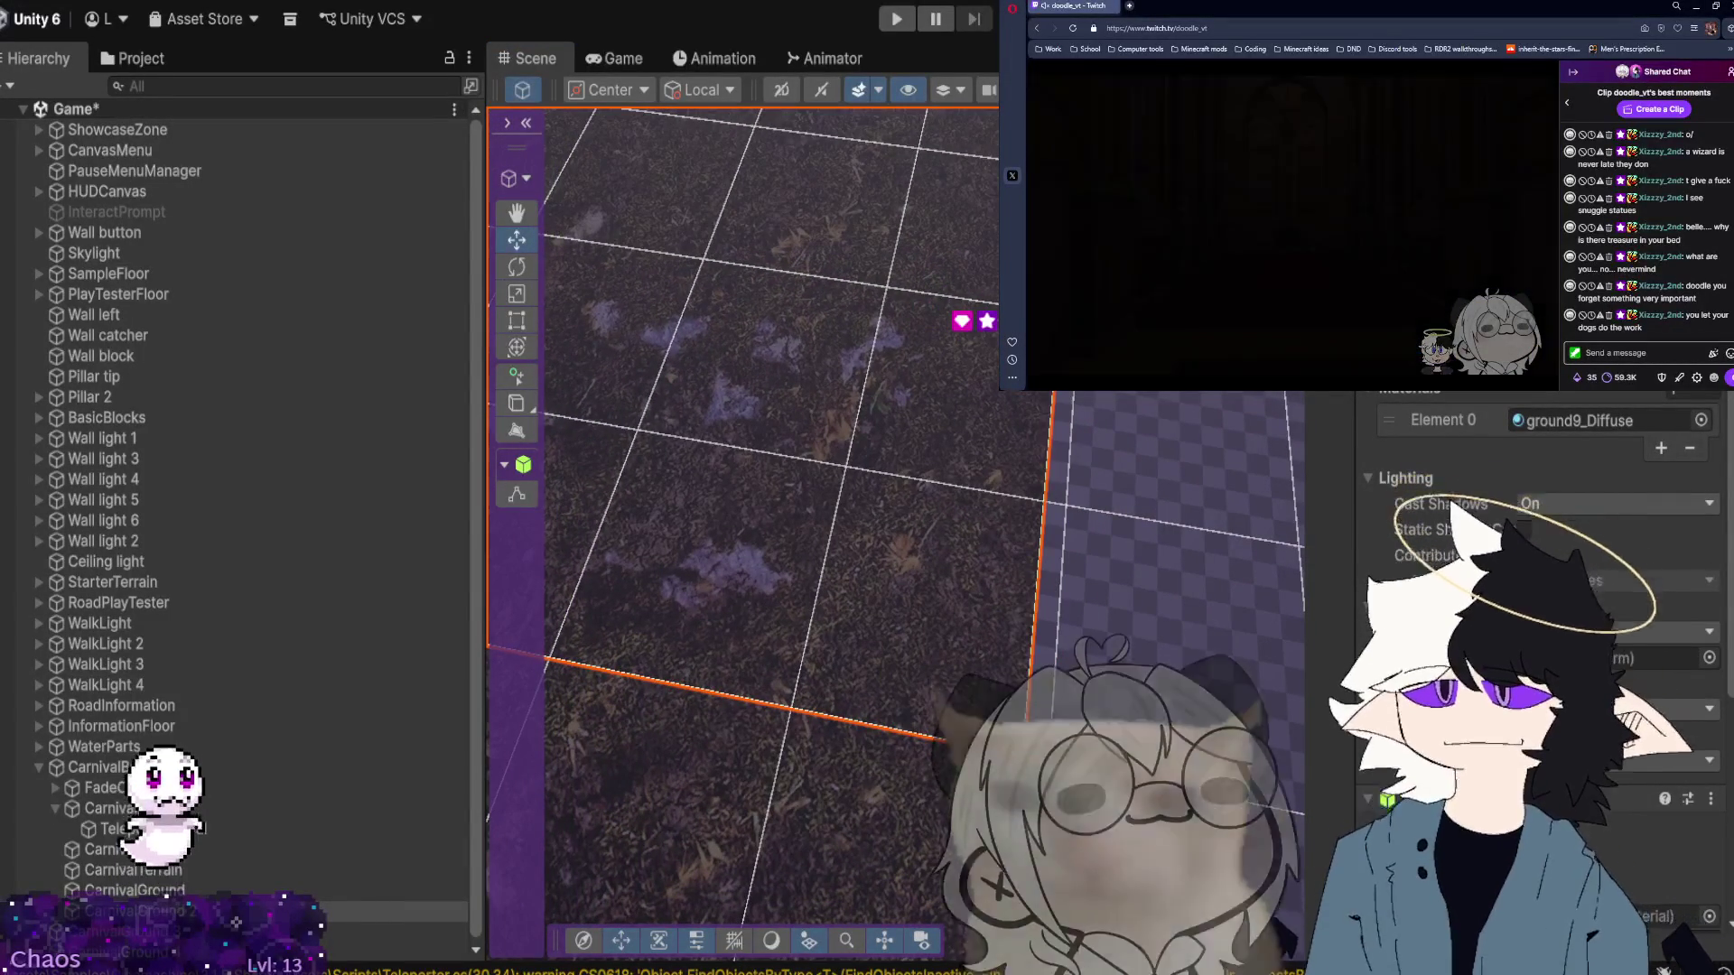
scroll(768, 515, up, 3)
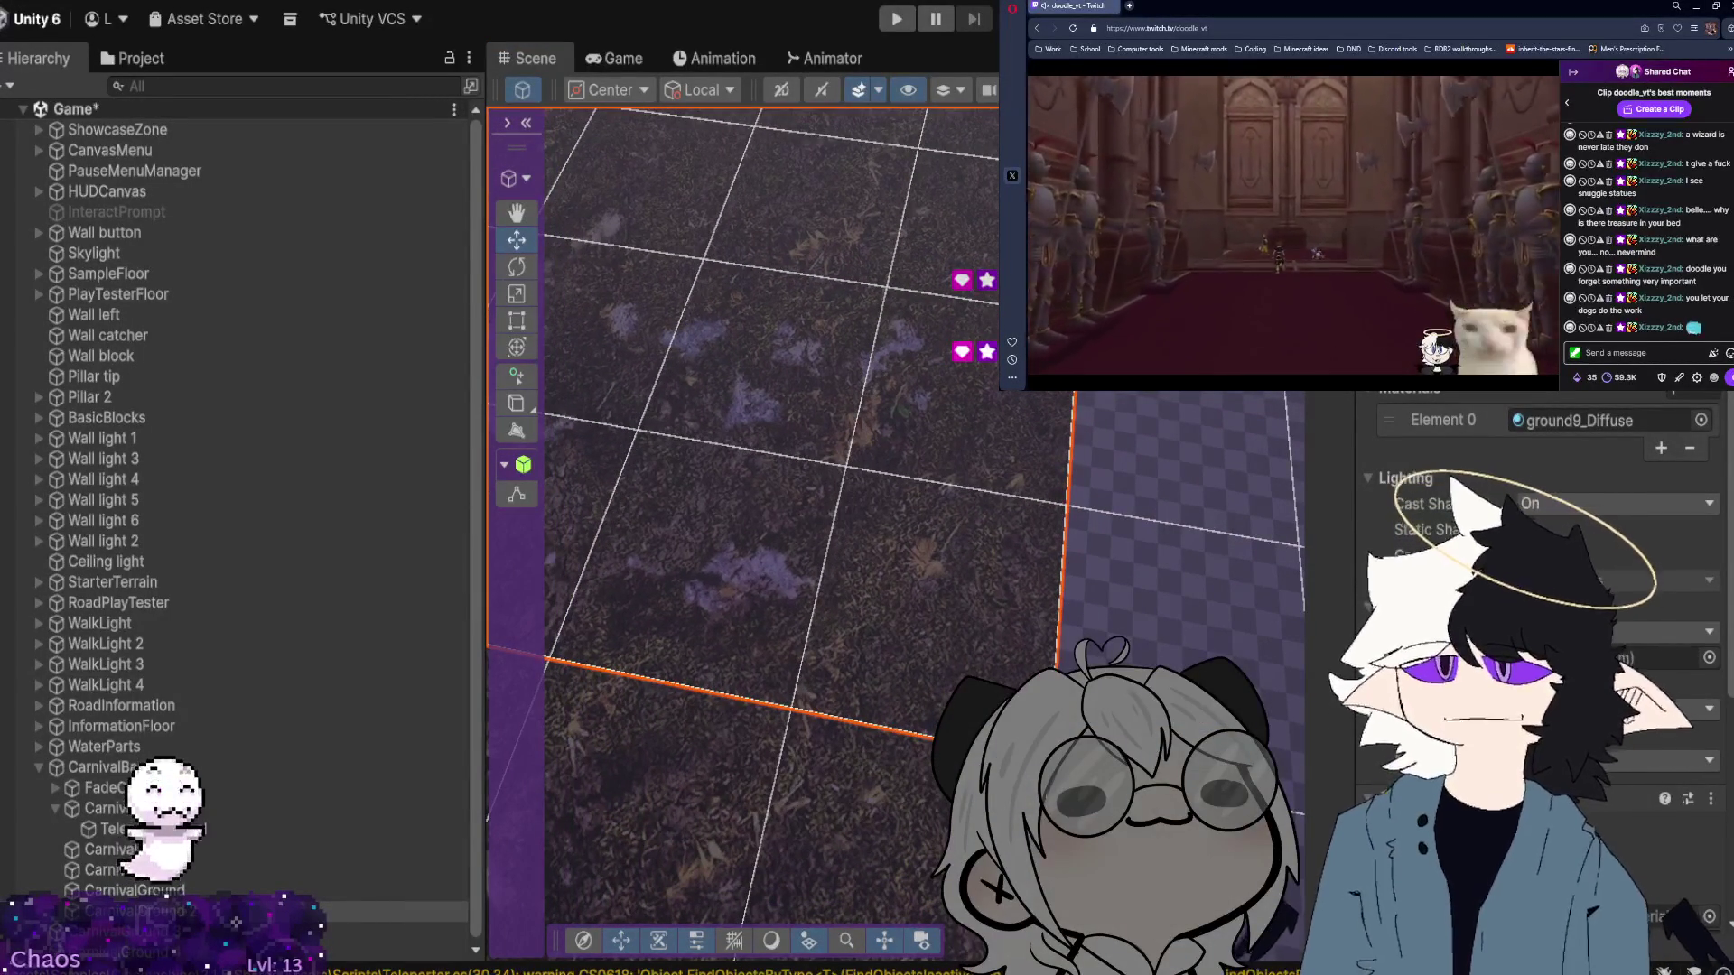
mouse_move(714, 270)
mouse_down()
mouse_move(713, 131)
mouse_move(867, 163)
mouse_move(832, 496)
mouse_move(794, 647)
mouse_move(843, 309)
mouse_move(689, 425)
mouse_move(794, 387)
mouse_move(578, 578)
mouse_up()
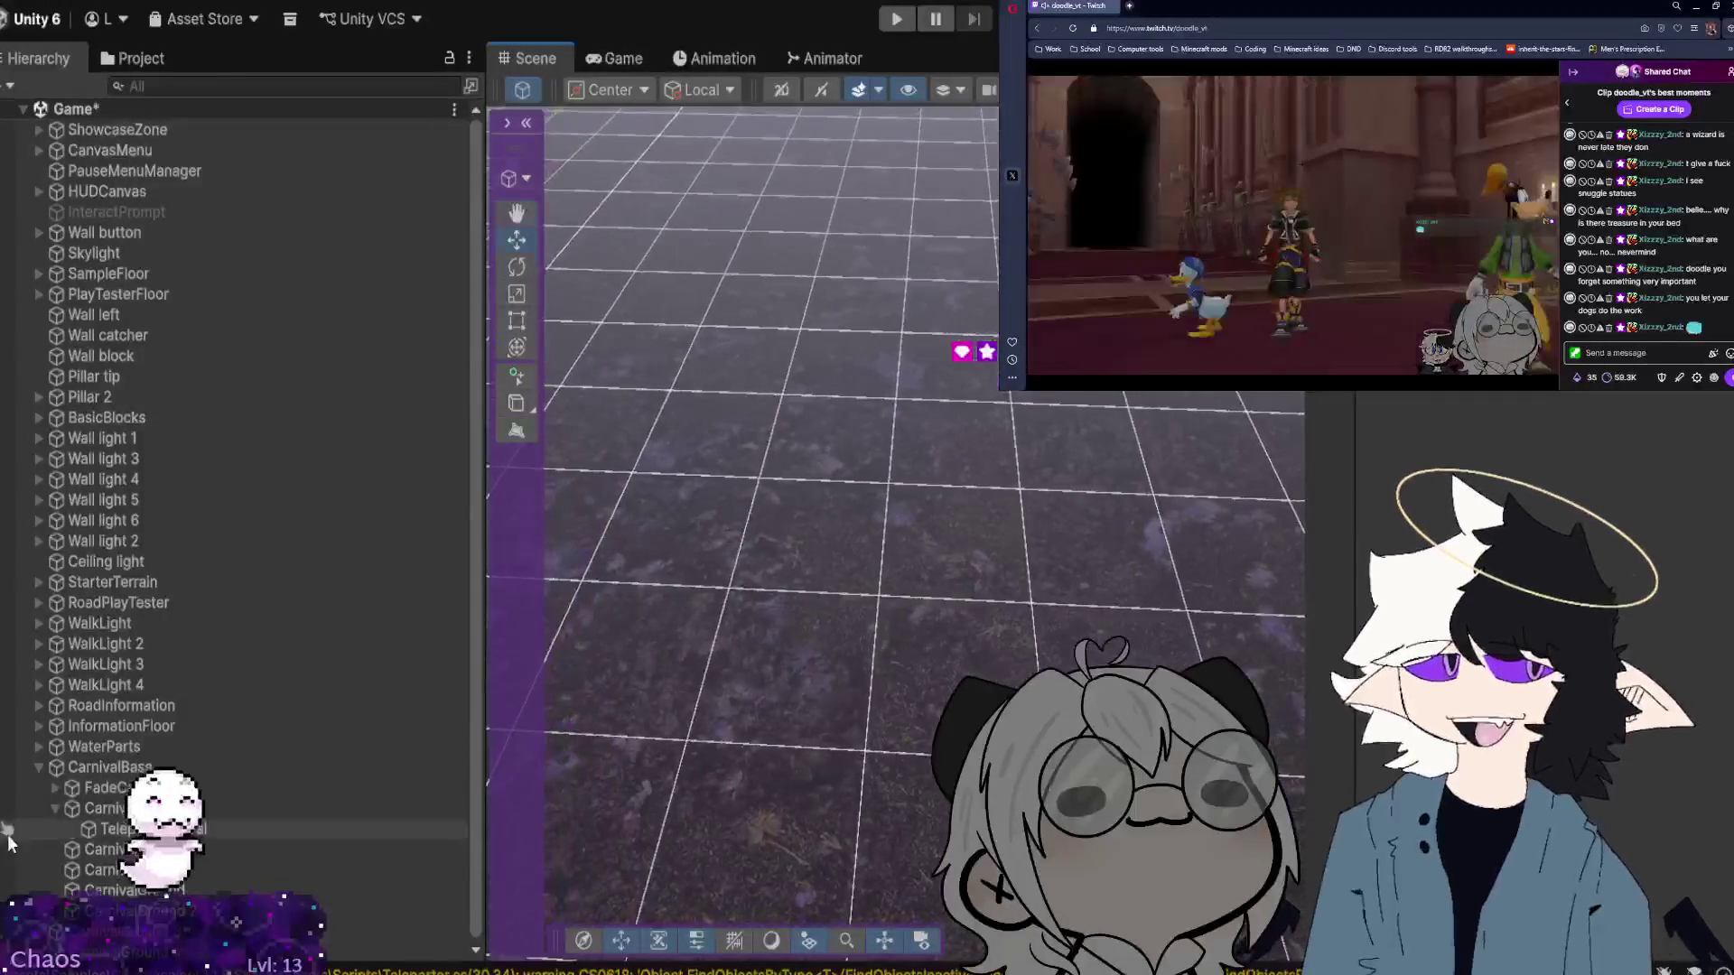
drag(271, 929, 271, 775)
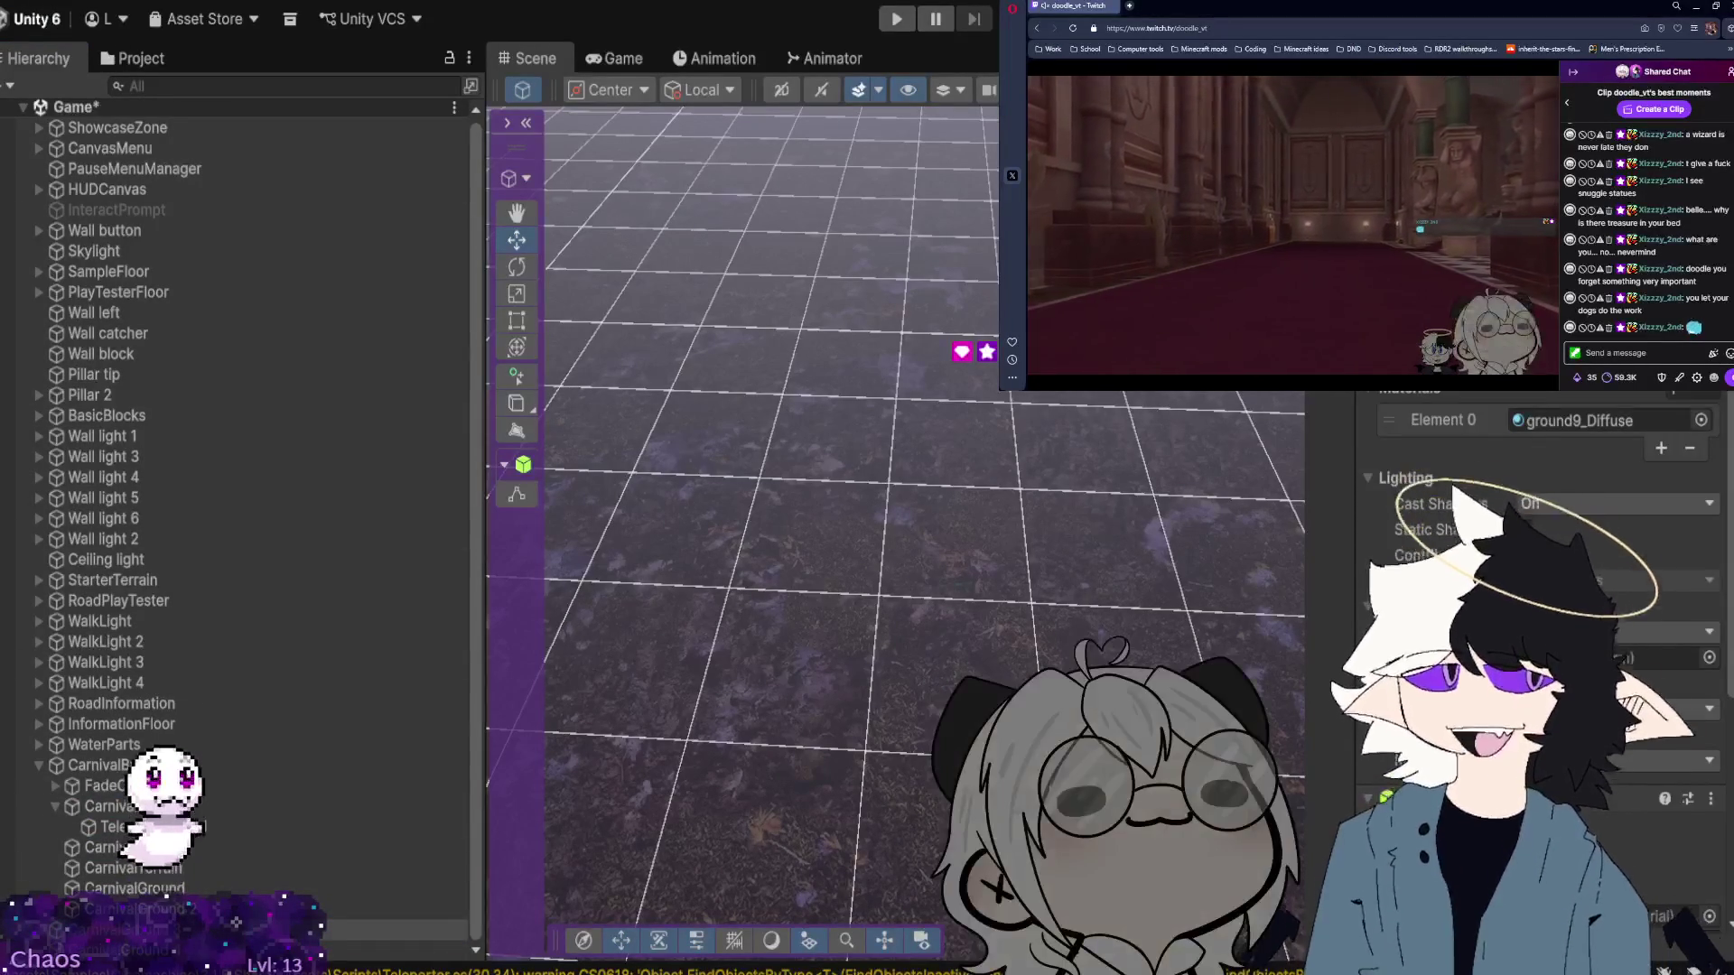
key(f)
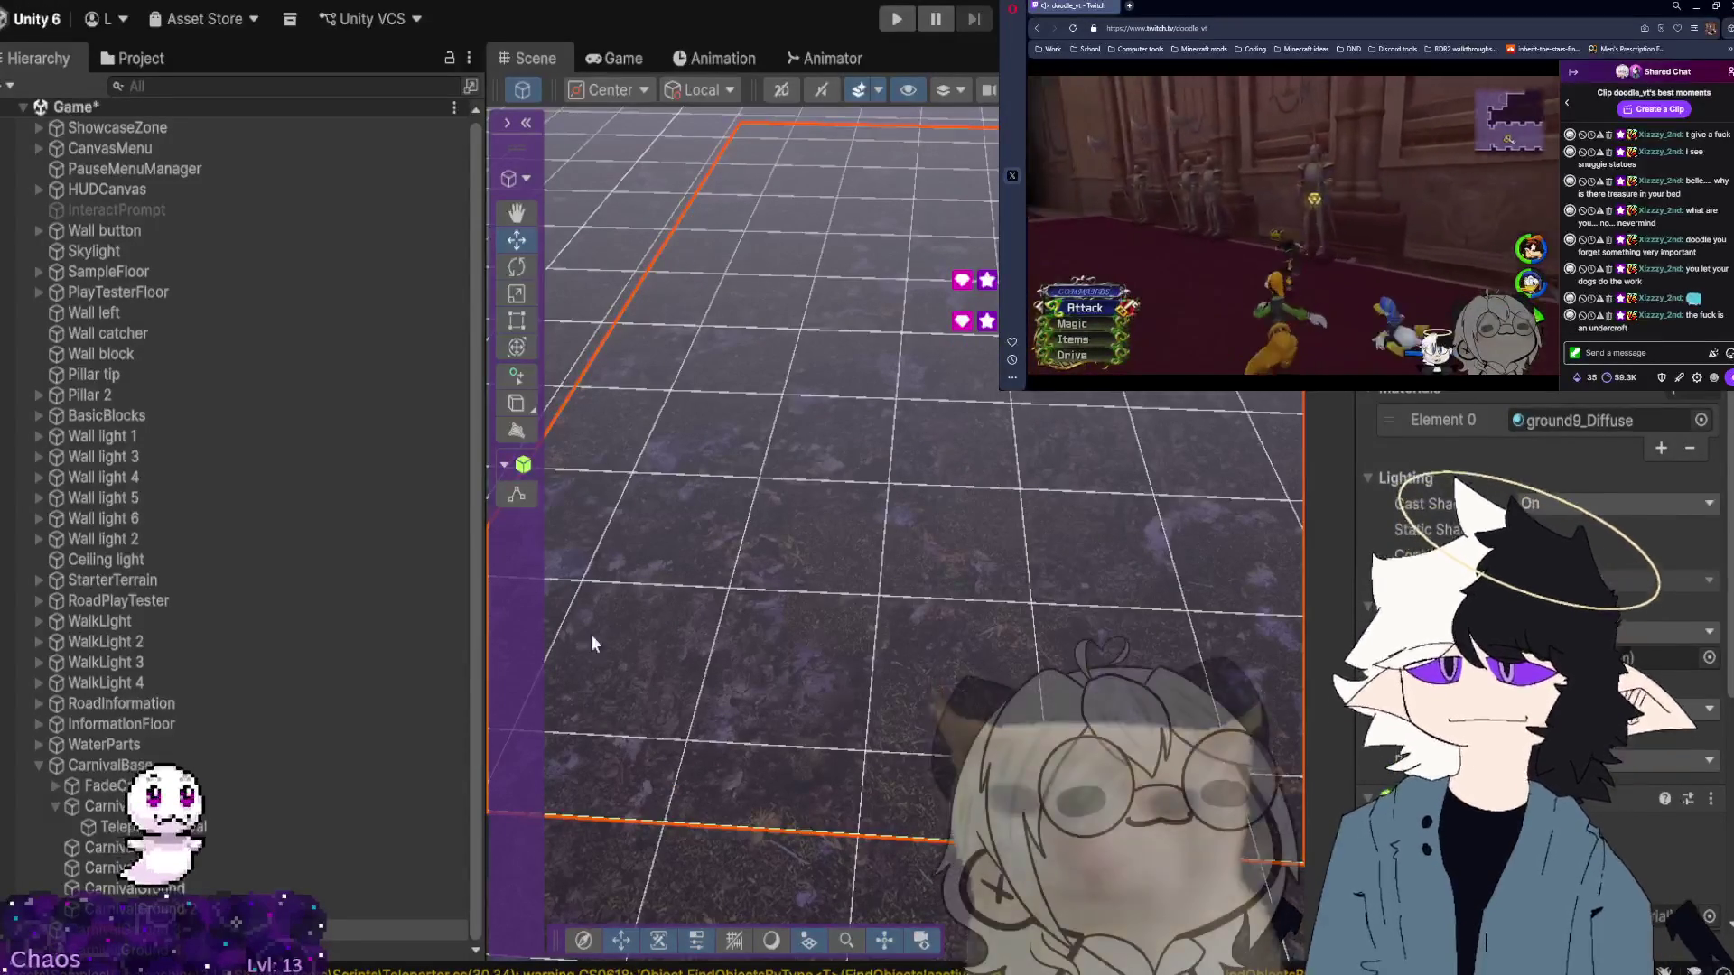
click(136, 908)
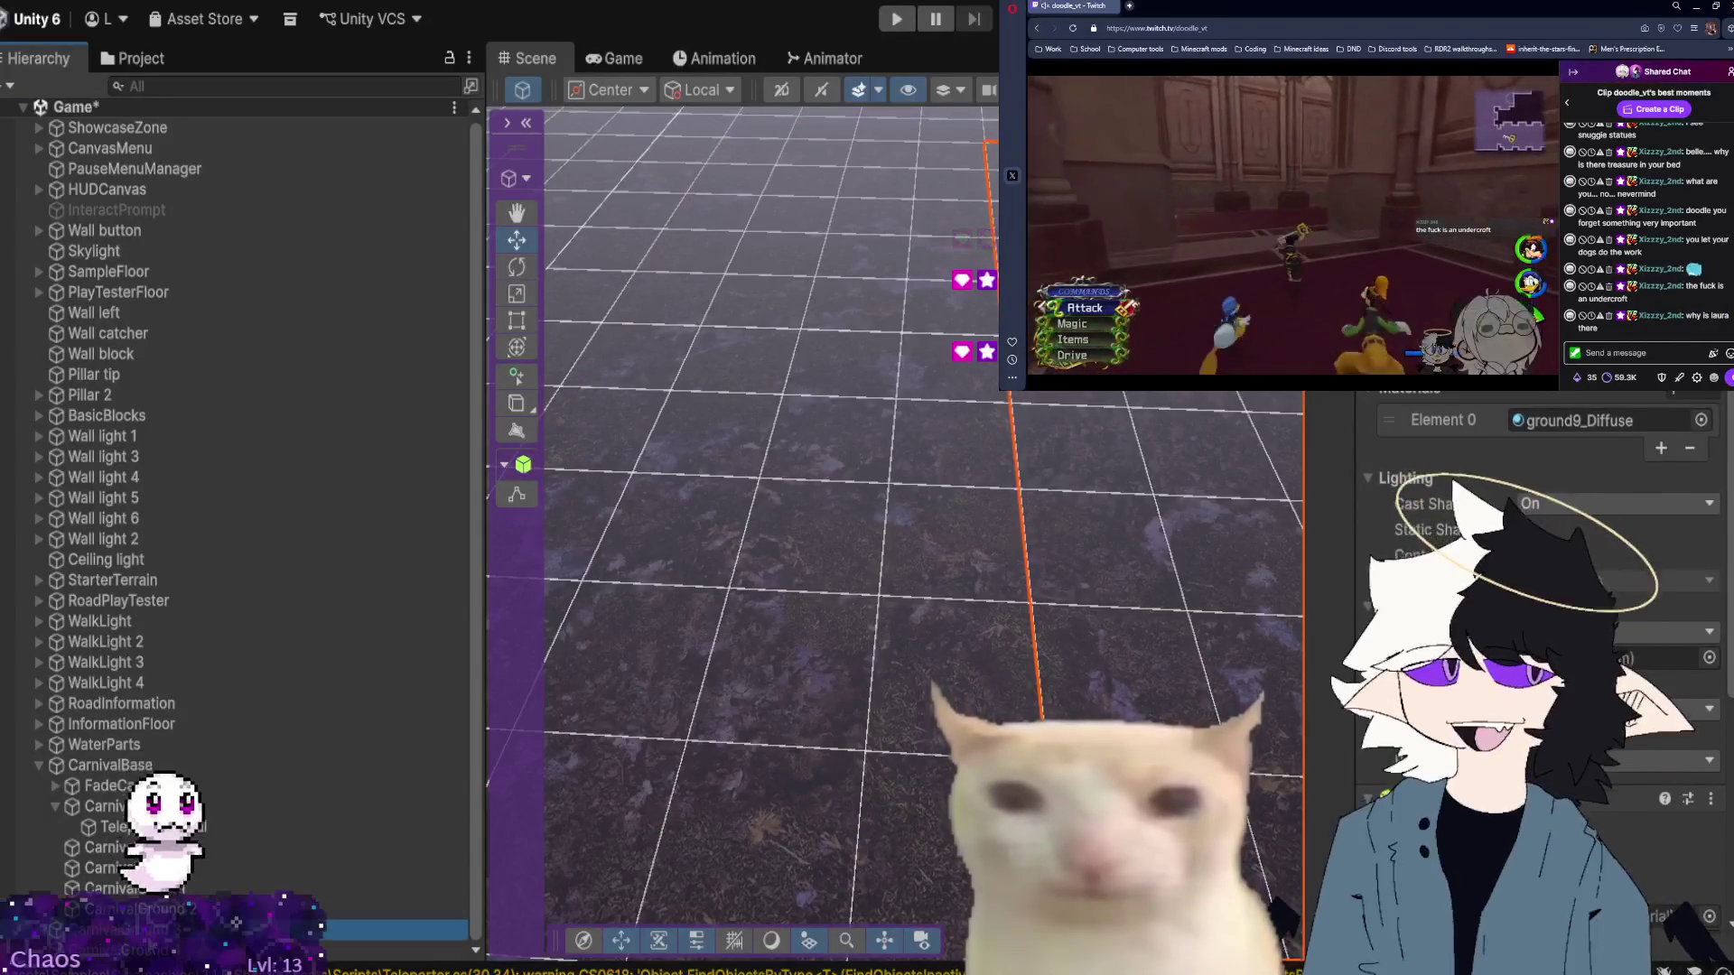
click(136, 929)
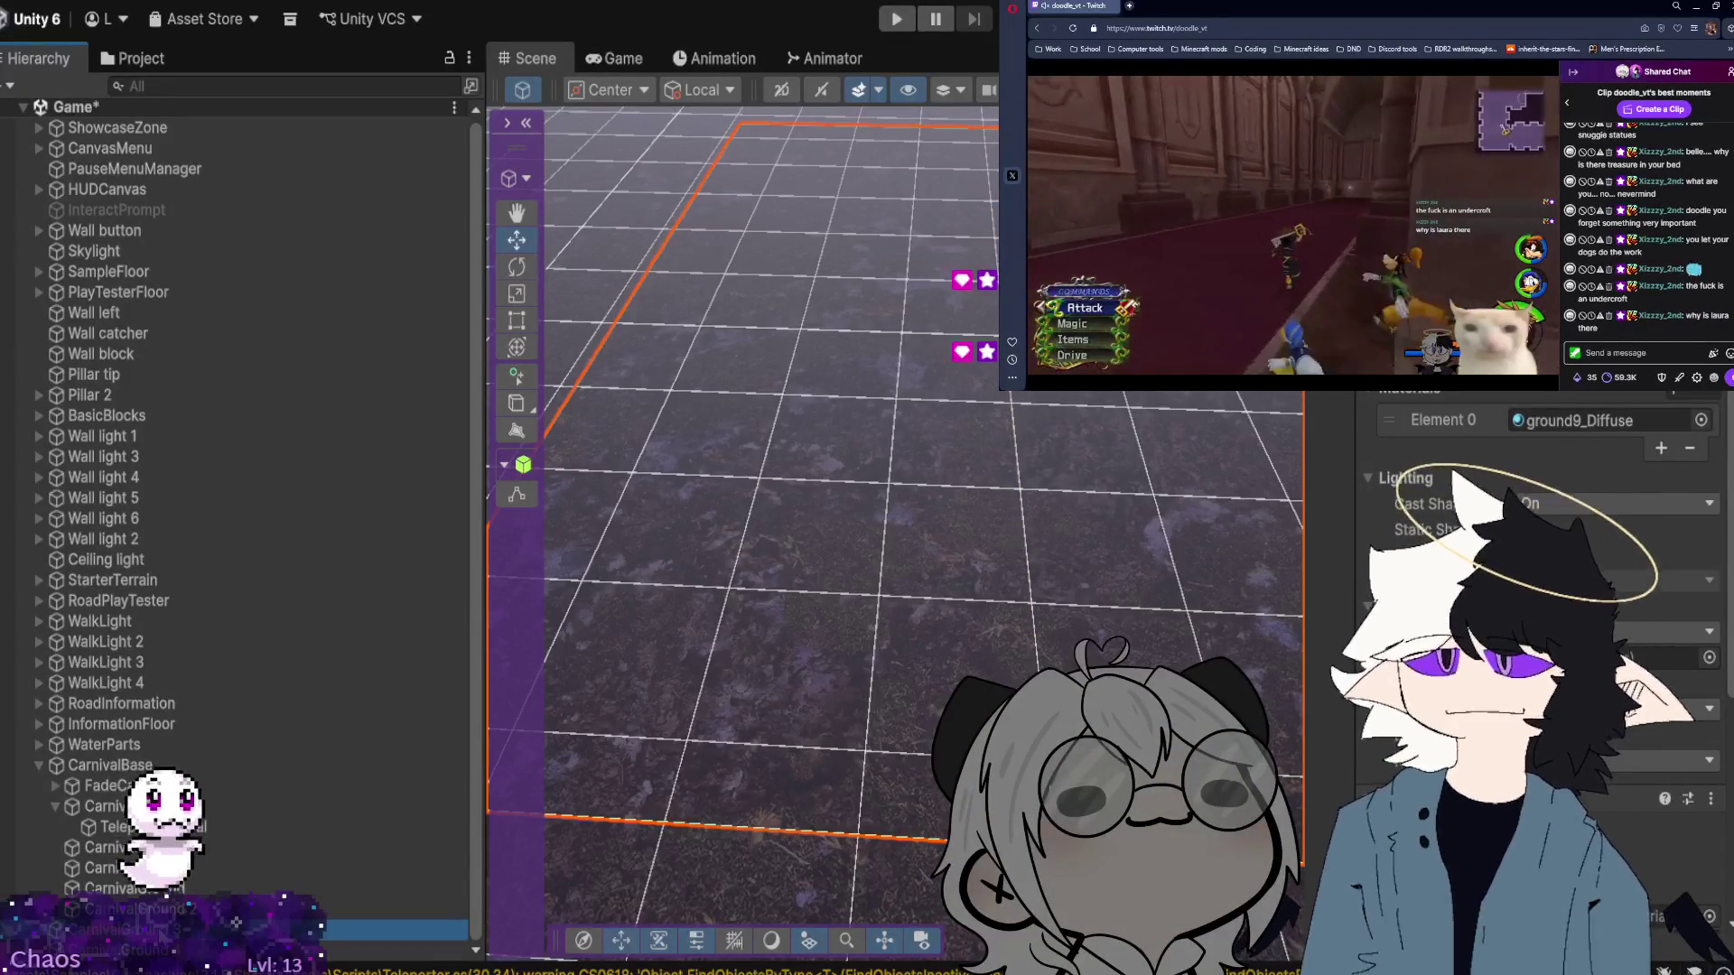
mouse_move(738, 786)
mouse_down()
mouse_move(621, 728)
mouse_move(720, 720)
mouse_move(696, 723)
mouse_up()
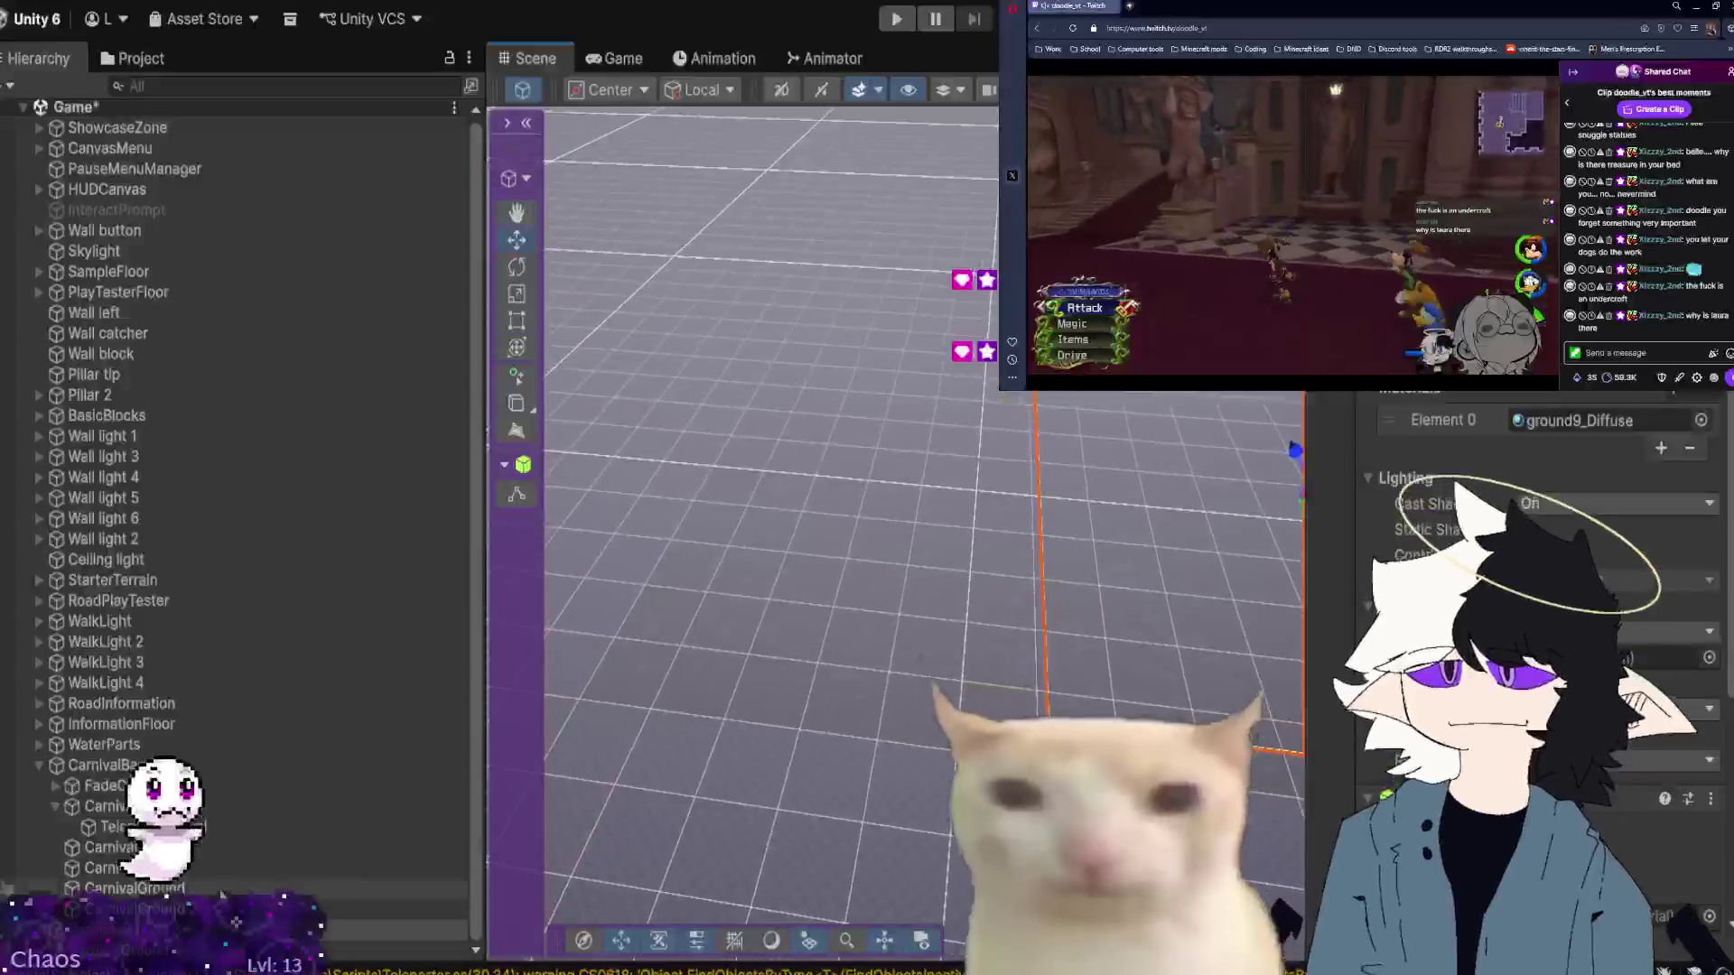
click(215, 891)
drag(215, 929, 181, 766)
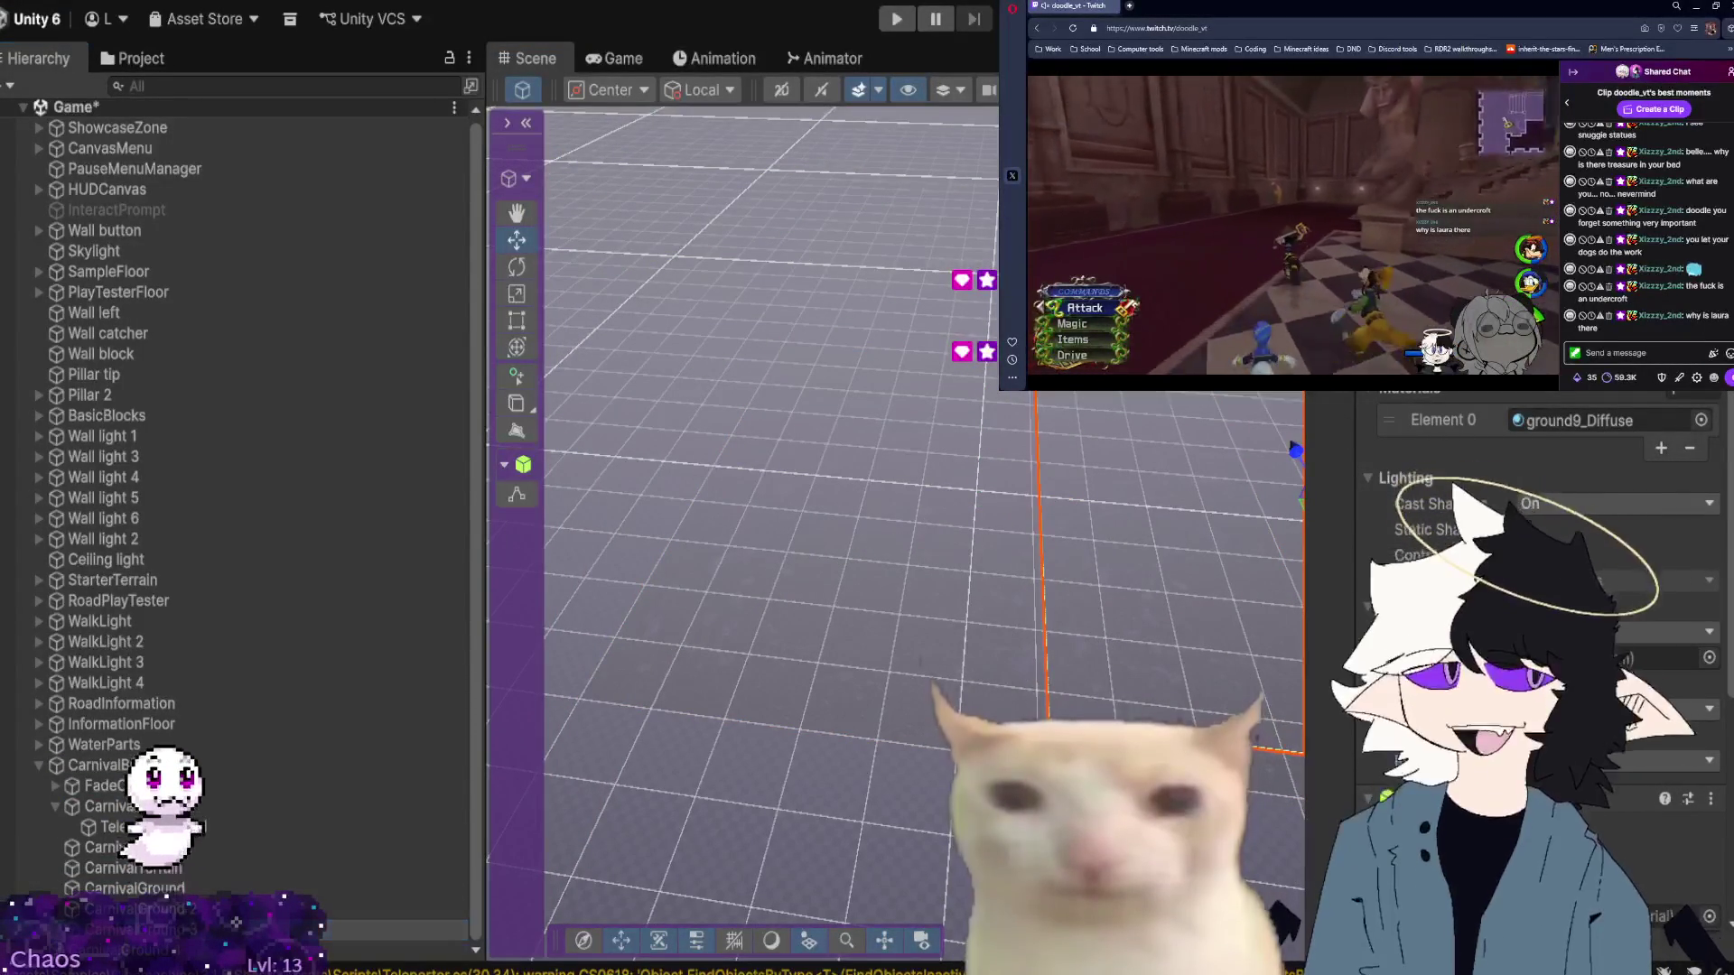
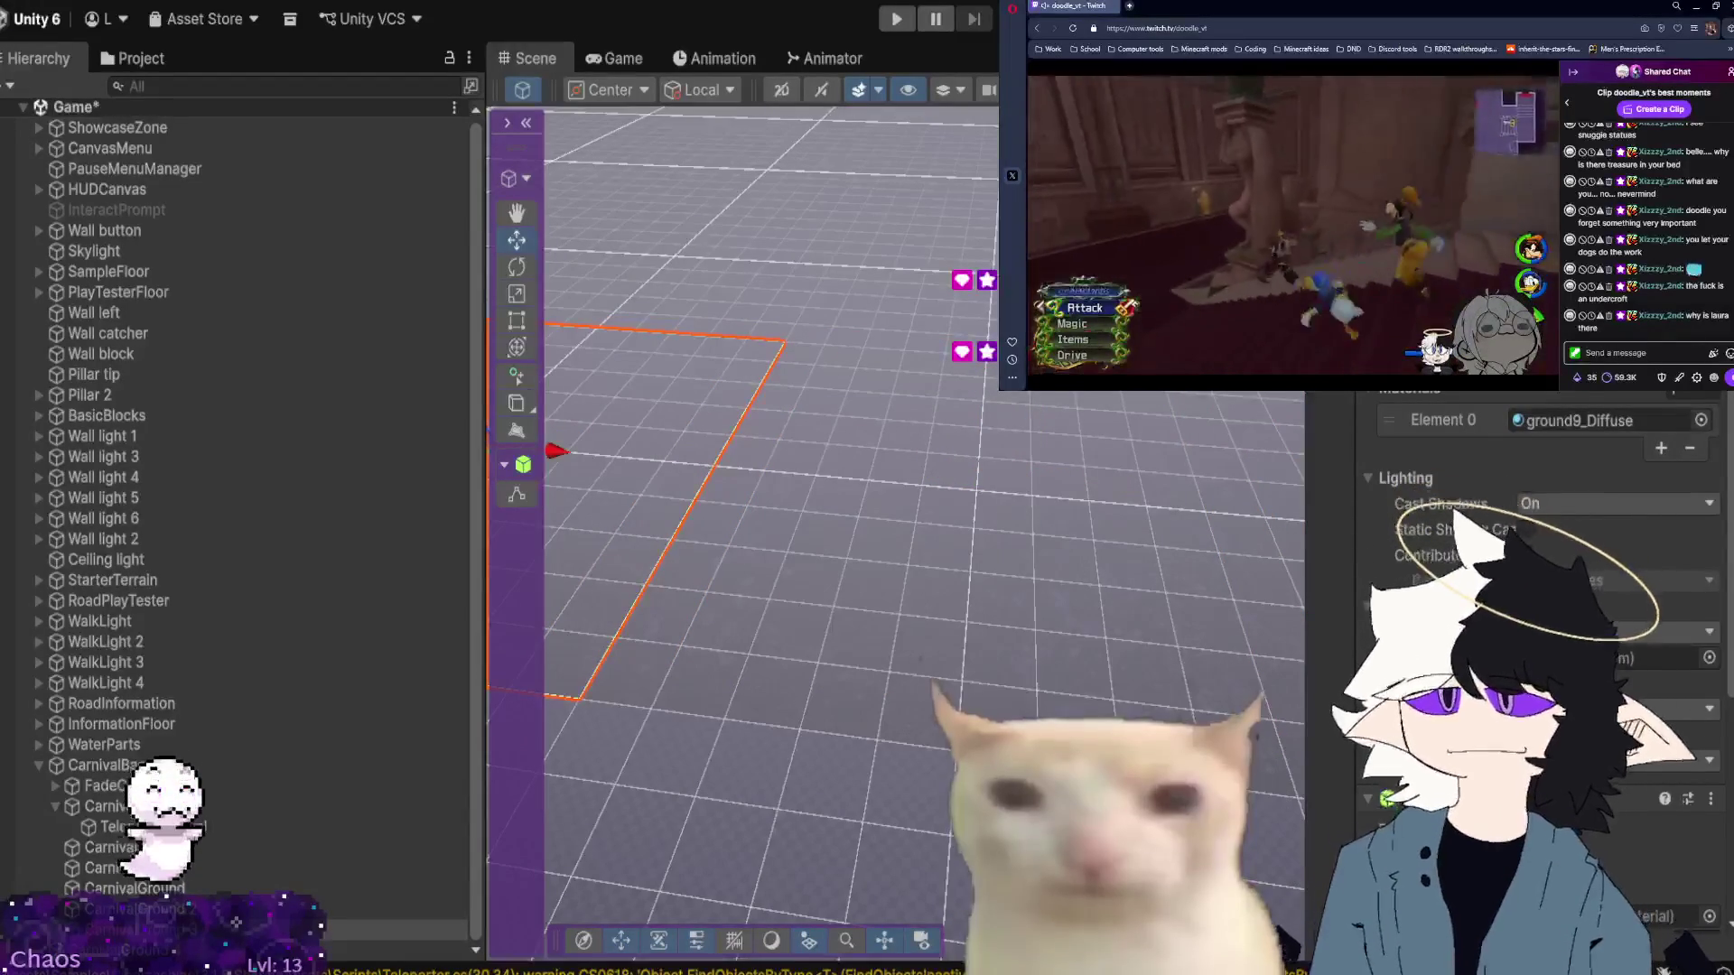
Select the new CarnivalGround 3 plane and undo its rotation so it lies flat on the grid.
mouse_move(818, 353)
mouse_down()
mouse_move(895, 427)
mouse_move(885, 440)
mouse_up()
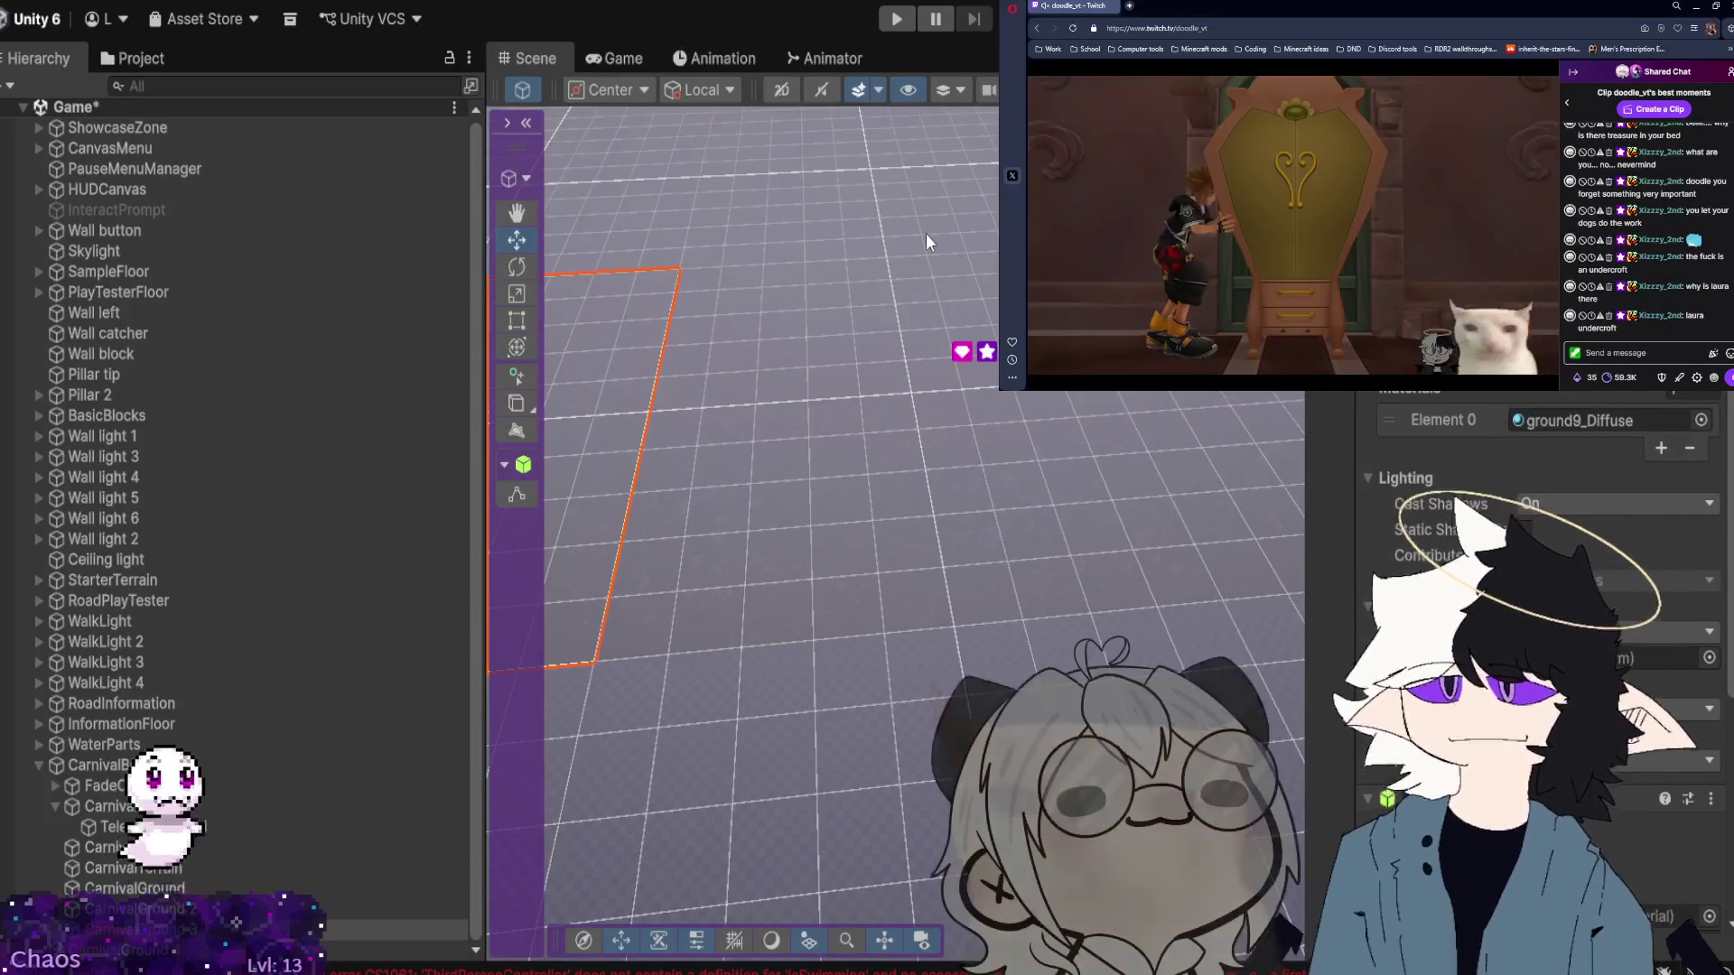
mouse_move(1038, 615)
mouse_down()
mouse_move(1344, 519)
mouse_move(874, 468)
mouse_move(716, 330)
mouse_move(1045, 483)
mouse_move(1072, 537)
mouse_move(875, 371)
mouse_move(764, 357)
mouse_move(468, 453)
mouse_move(367, 622)
mouse_move(384, 549)
mouse_up()
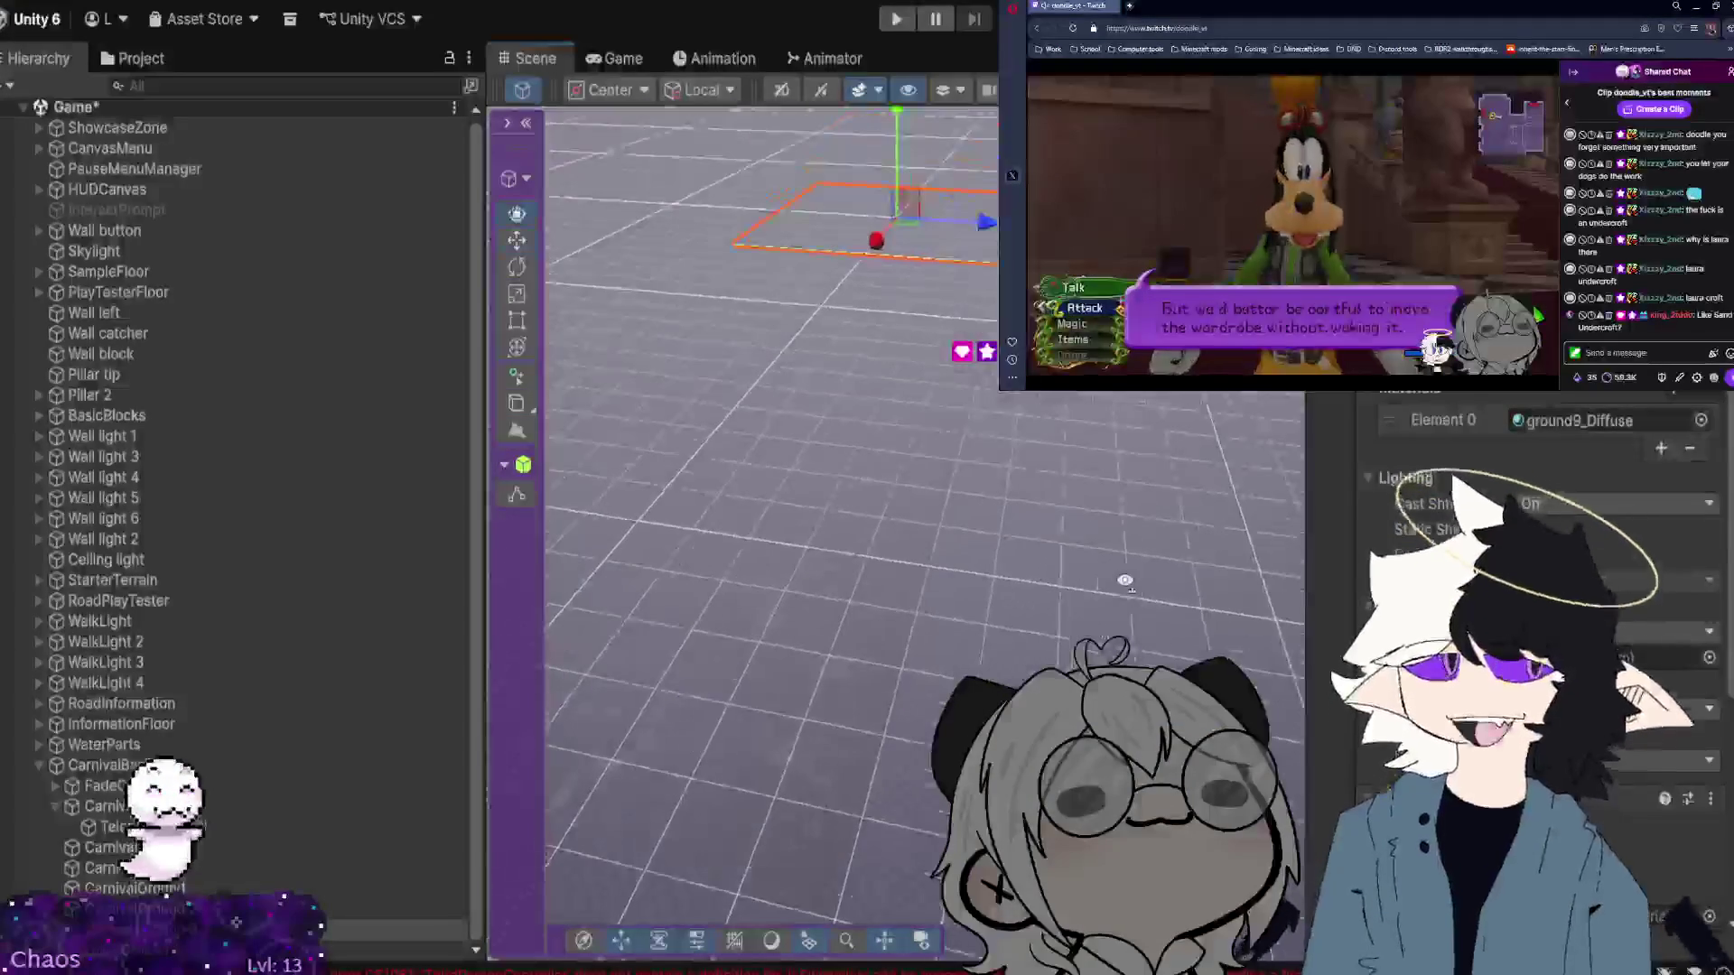
mouse_move(1039, 506)
mouse_down()
mouse_move(1133, 483)
mouse_move(1066, 504)
mouse_up()
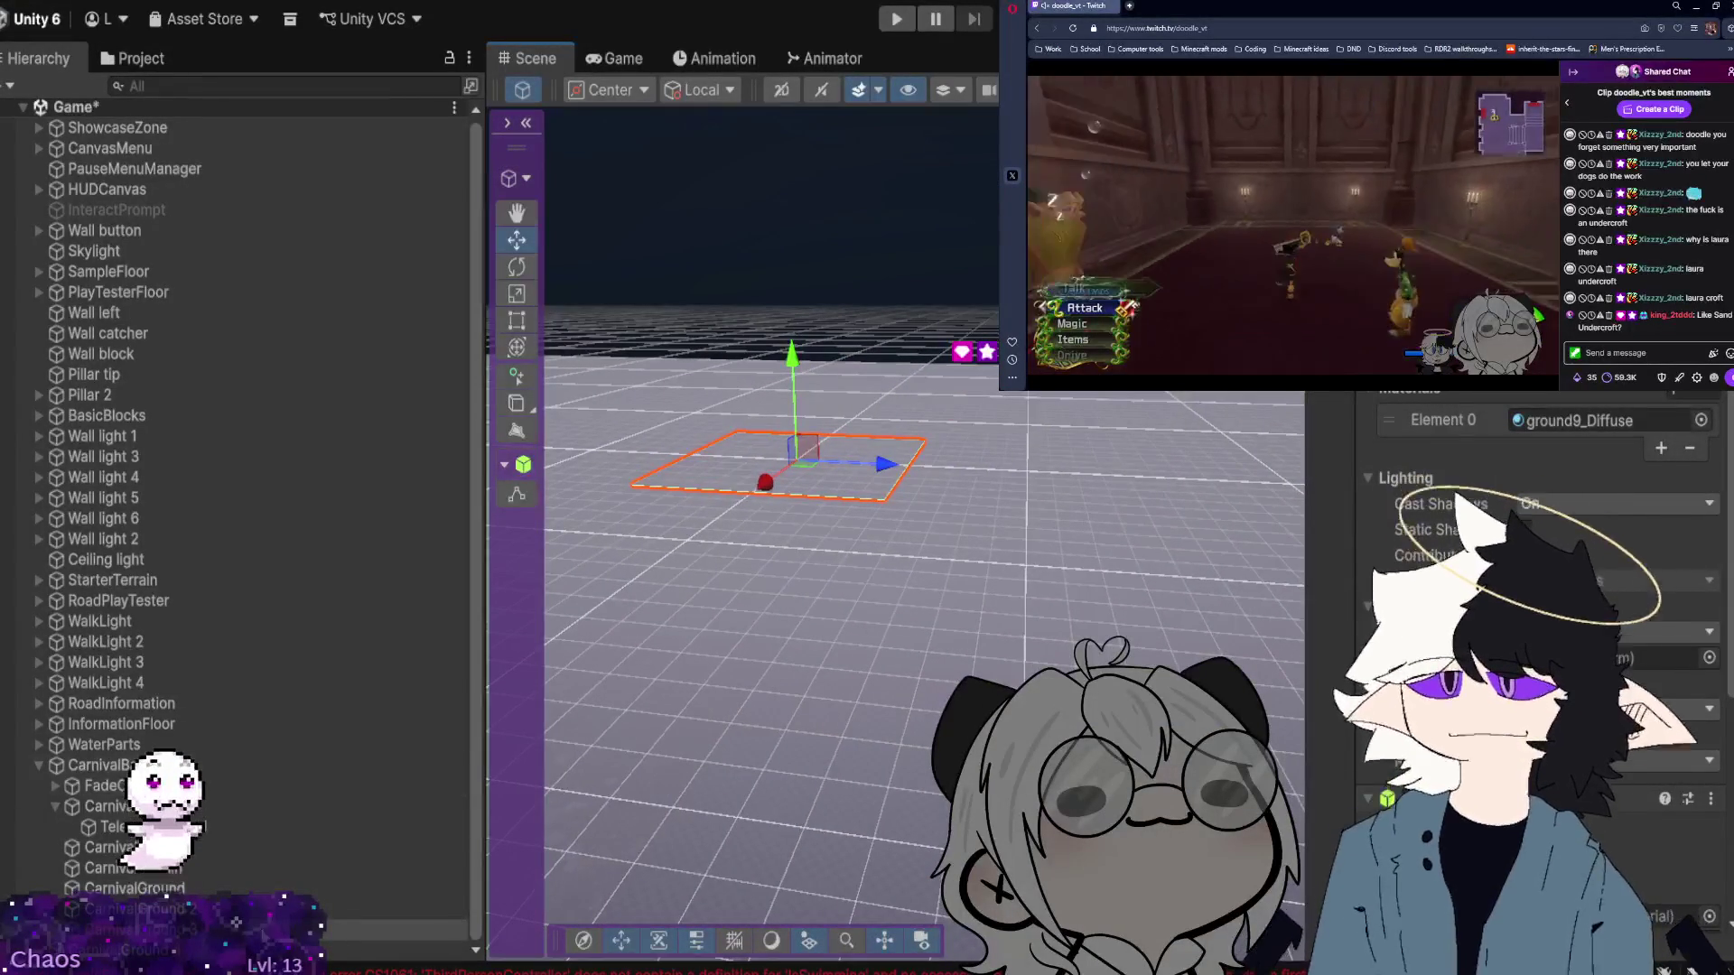
click(397, 950)
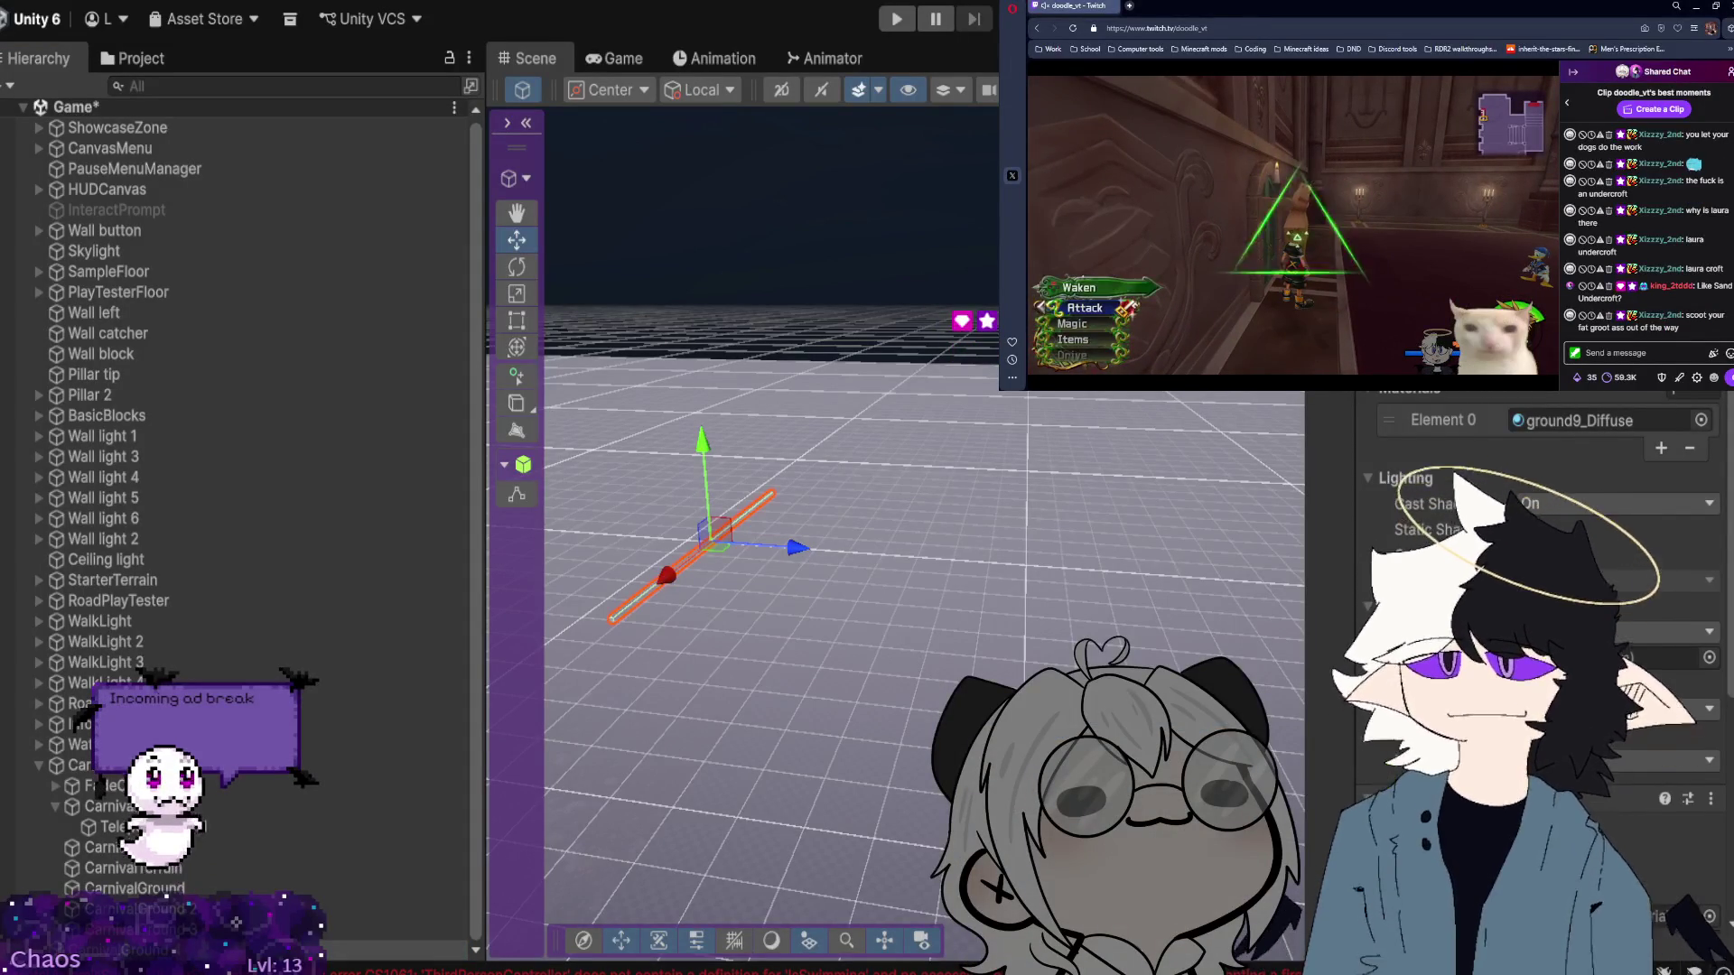
key(ctrl+z)
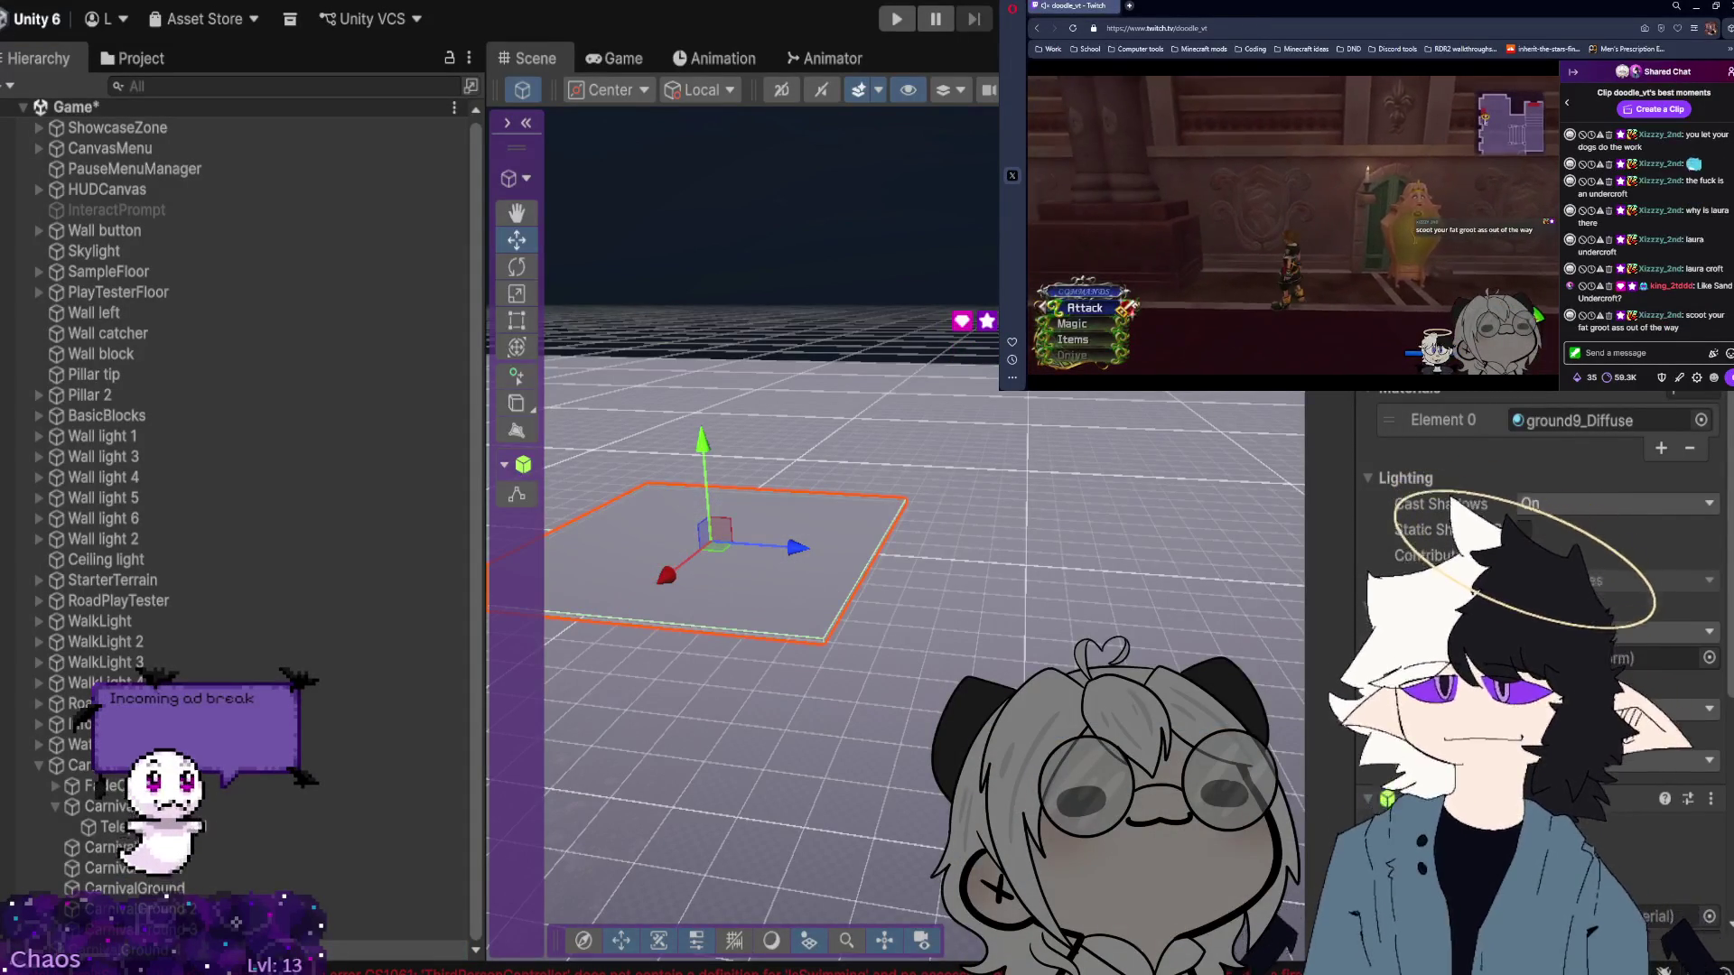
key(ctrl+y)
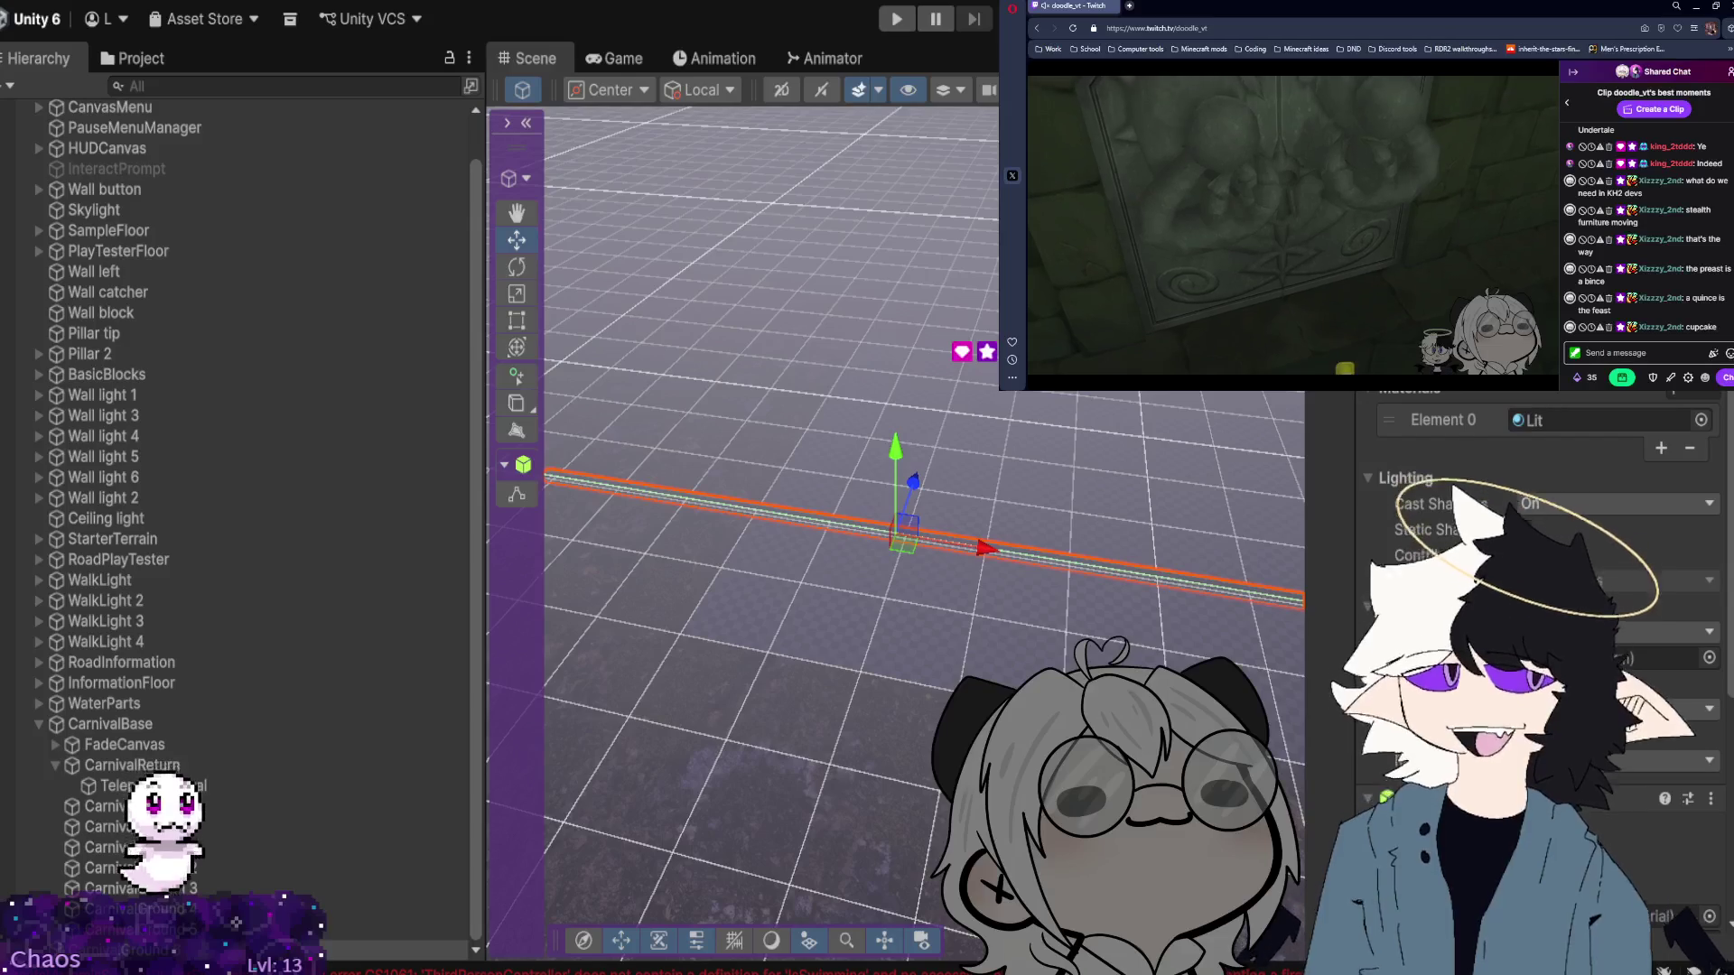
key(ctrl+z)
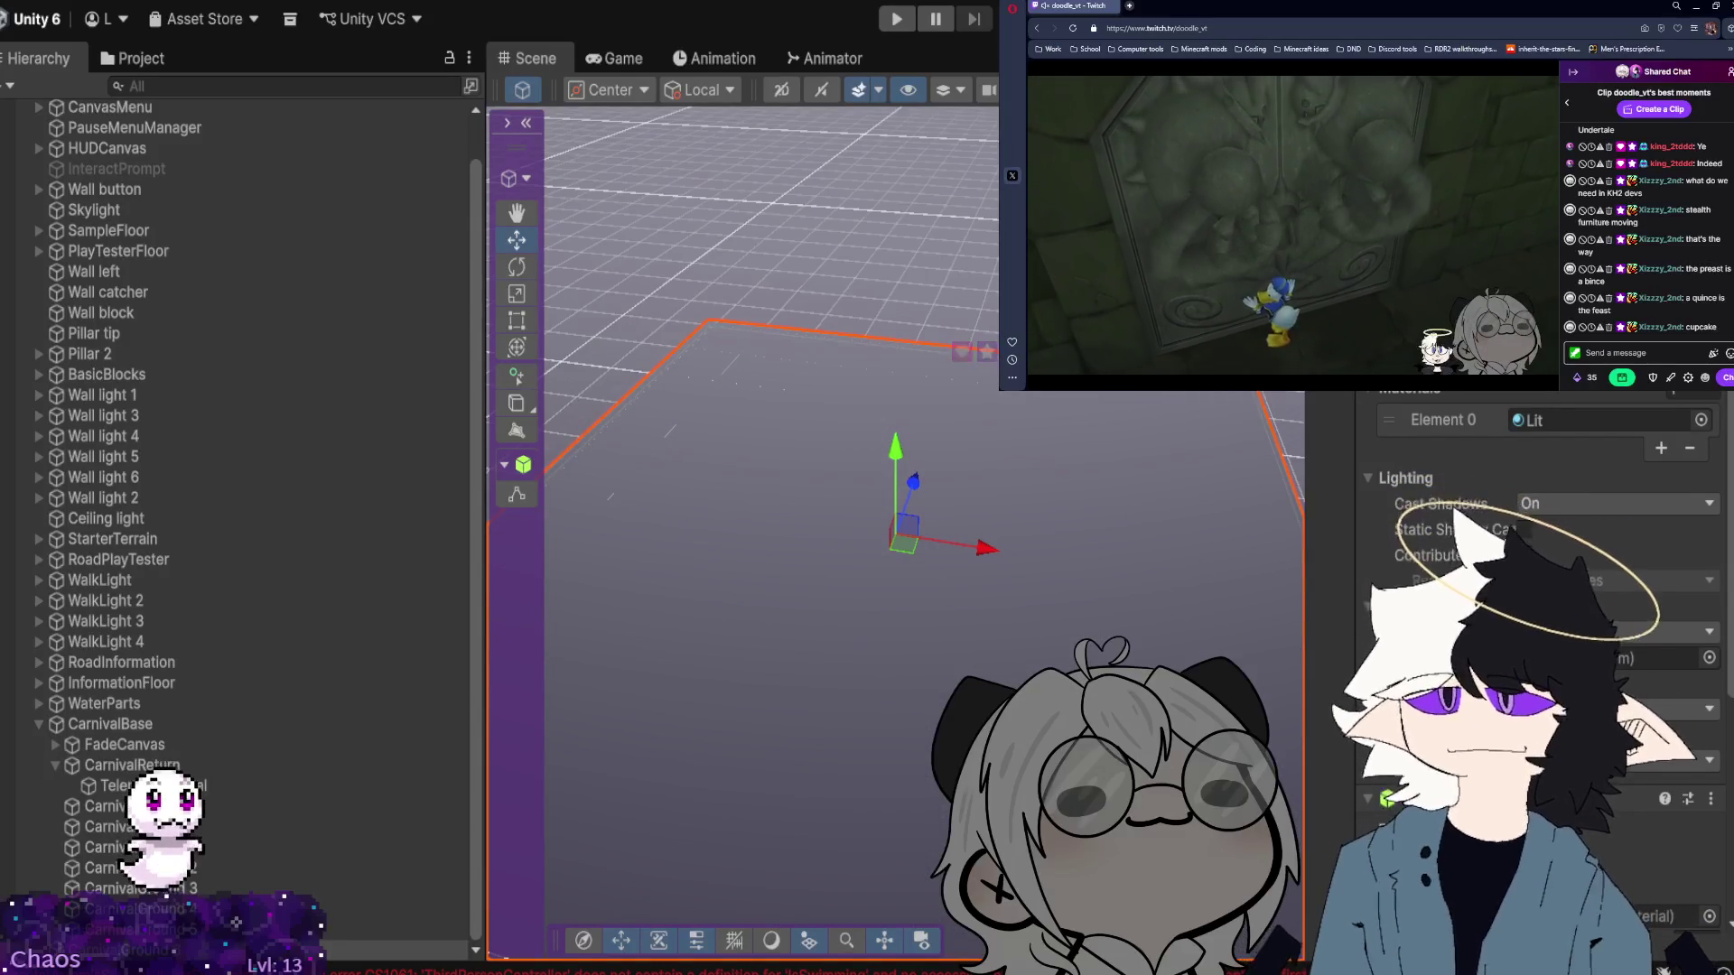
key(ctrl+z)
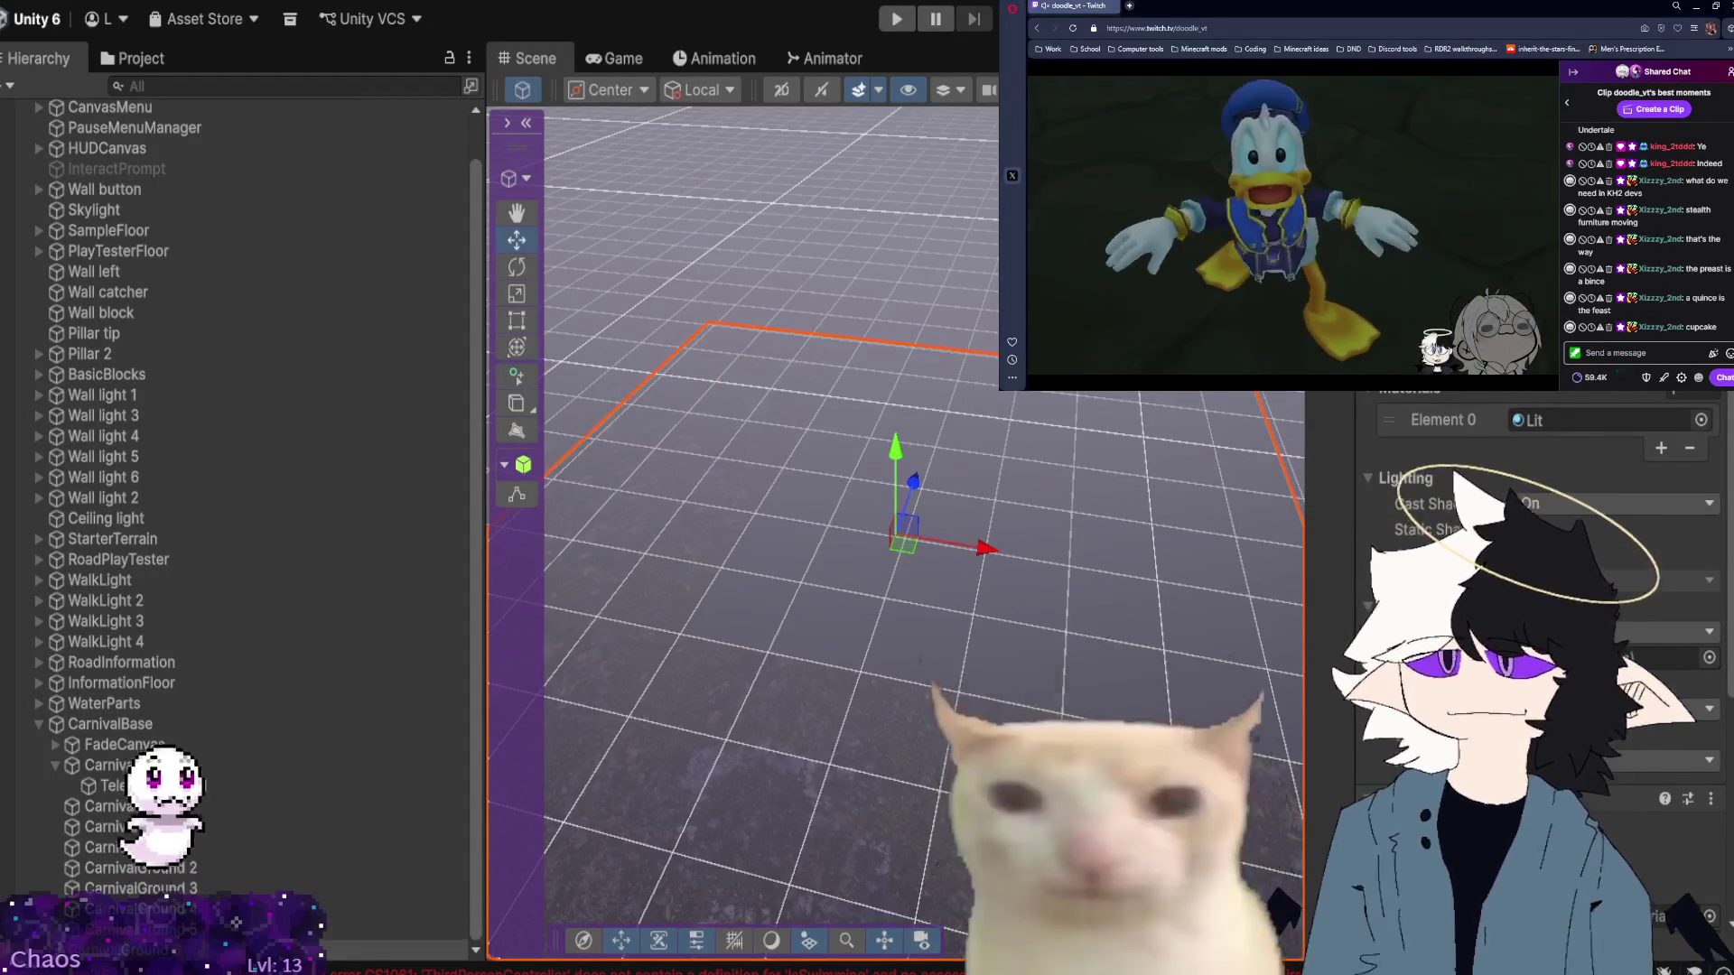
Nest CarnivalGround 3 under CarnivalBase in the Hierarchy and bring up the ArtemisTextures folder.
mouse_move(398, 950)
mouse_down()
mouse_move(362, 816)
mouse_move(271, 768)
mouse_move(119, 736)
mouse_up()
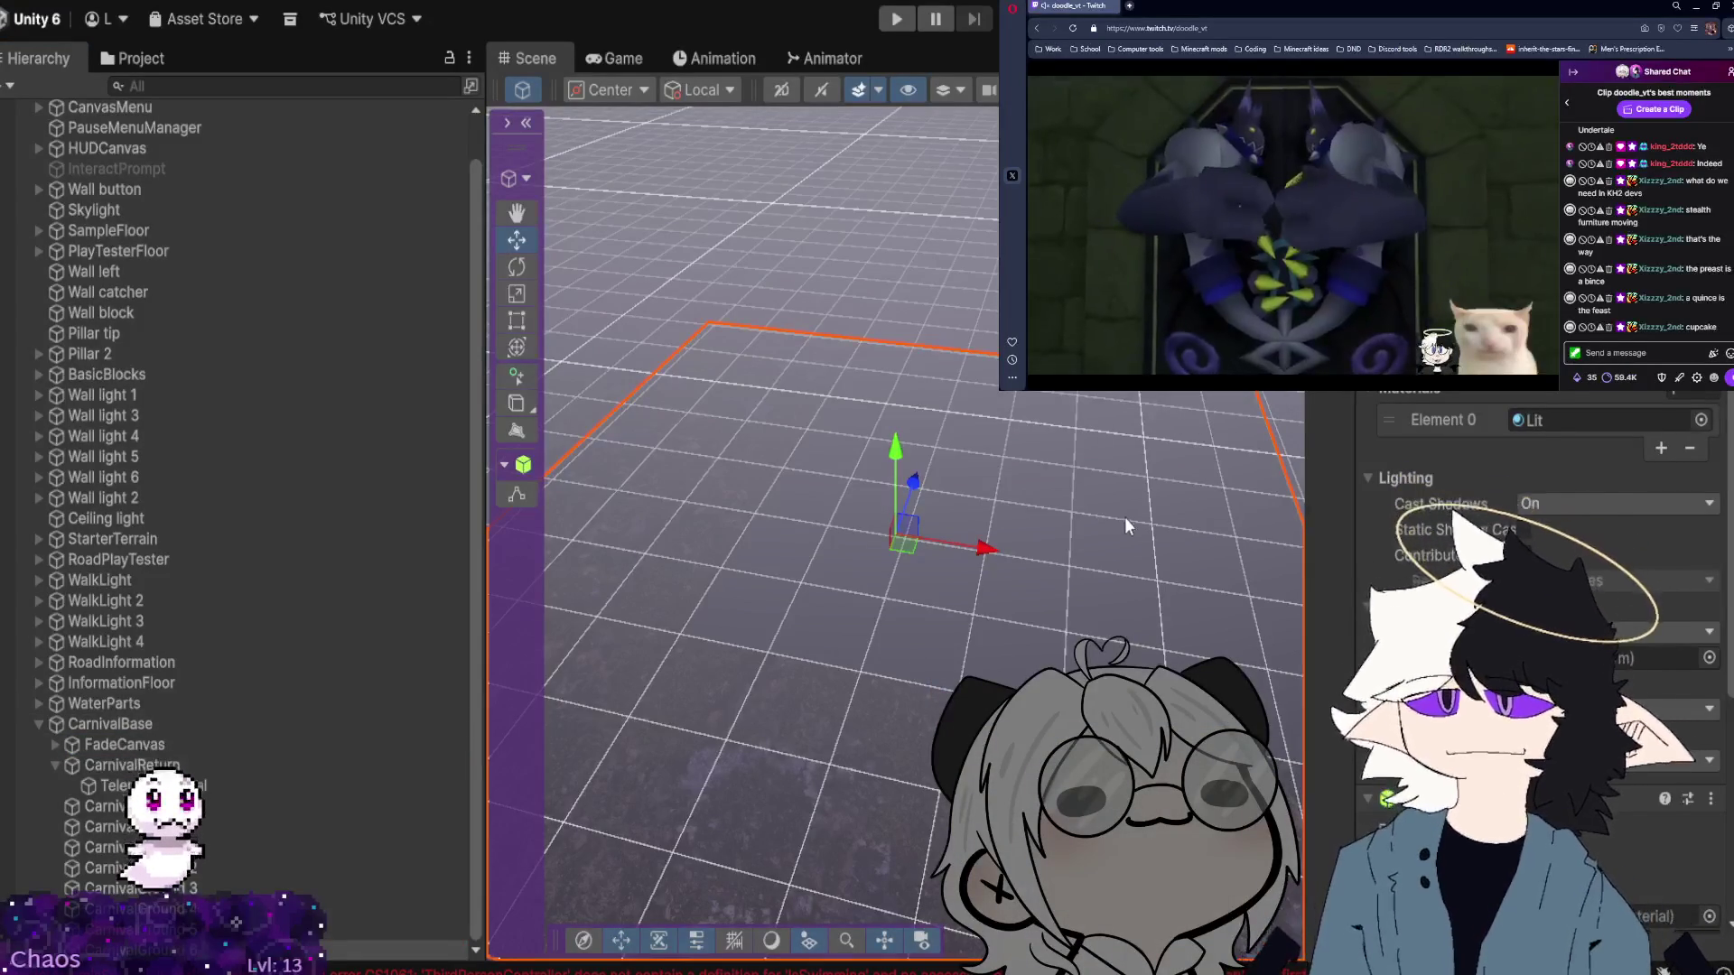
key(Left)
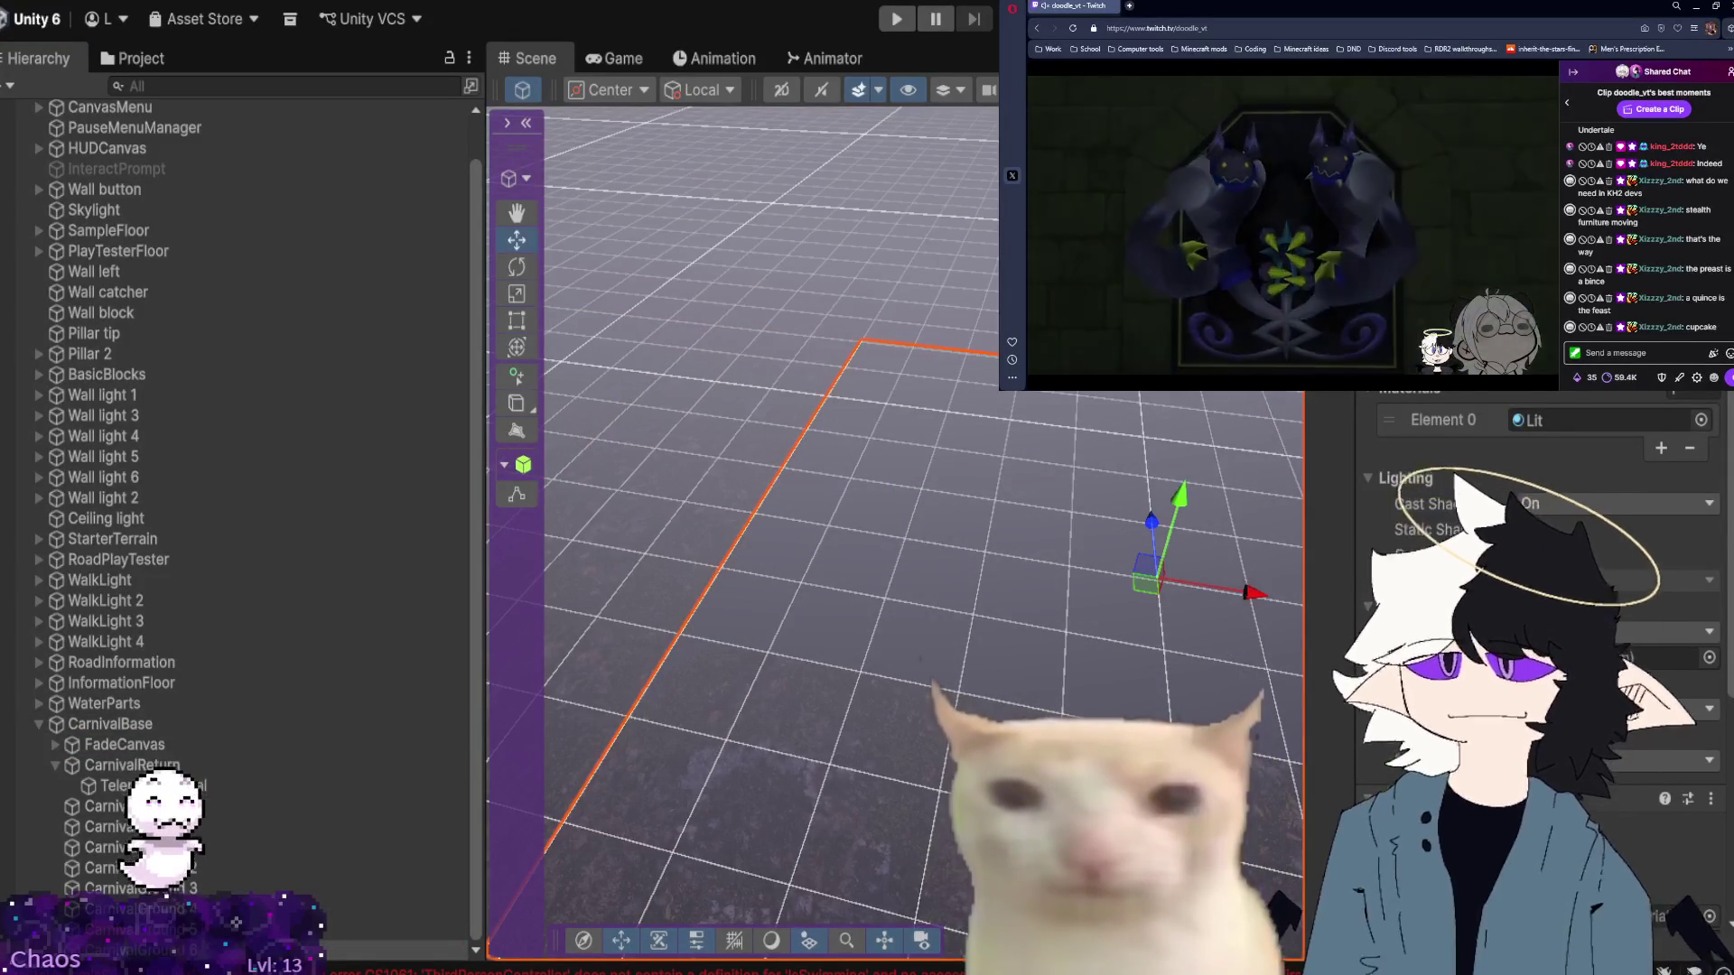
key(Down)
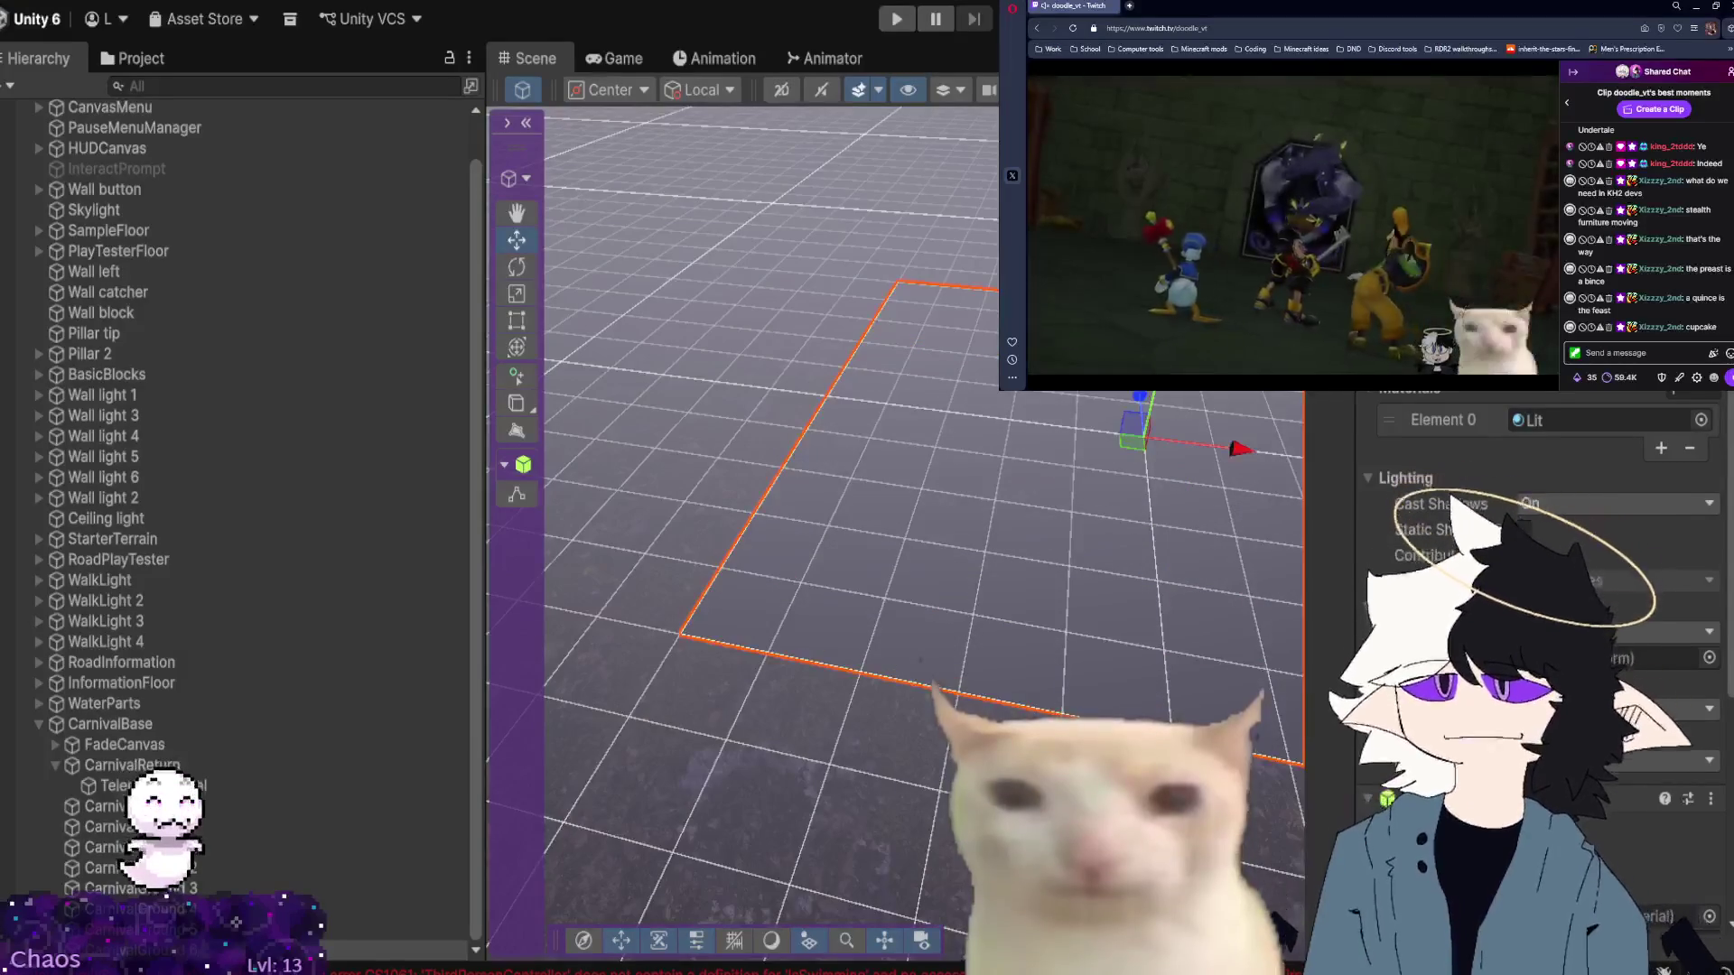
mouse_move(1157, 536)
mouse_down()
mouse_move(999, 543)
mouse_move(1058, 493)
mouse_move(560, 487)
mouse_up()
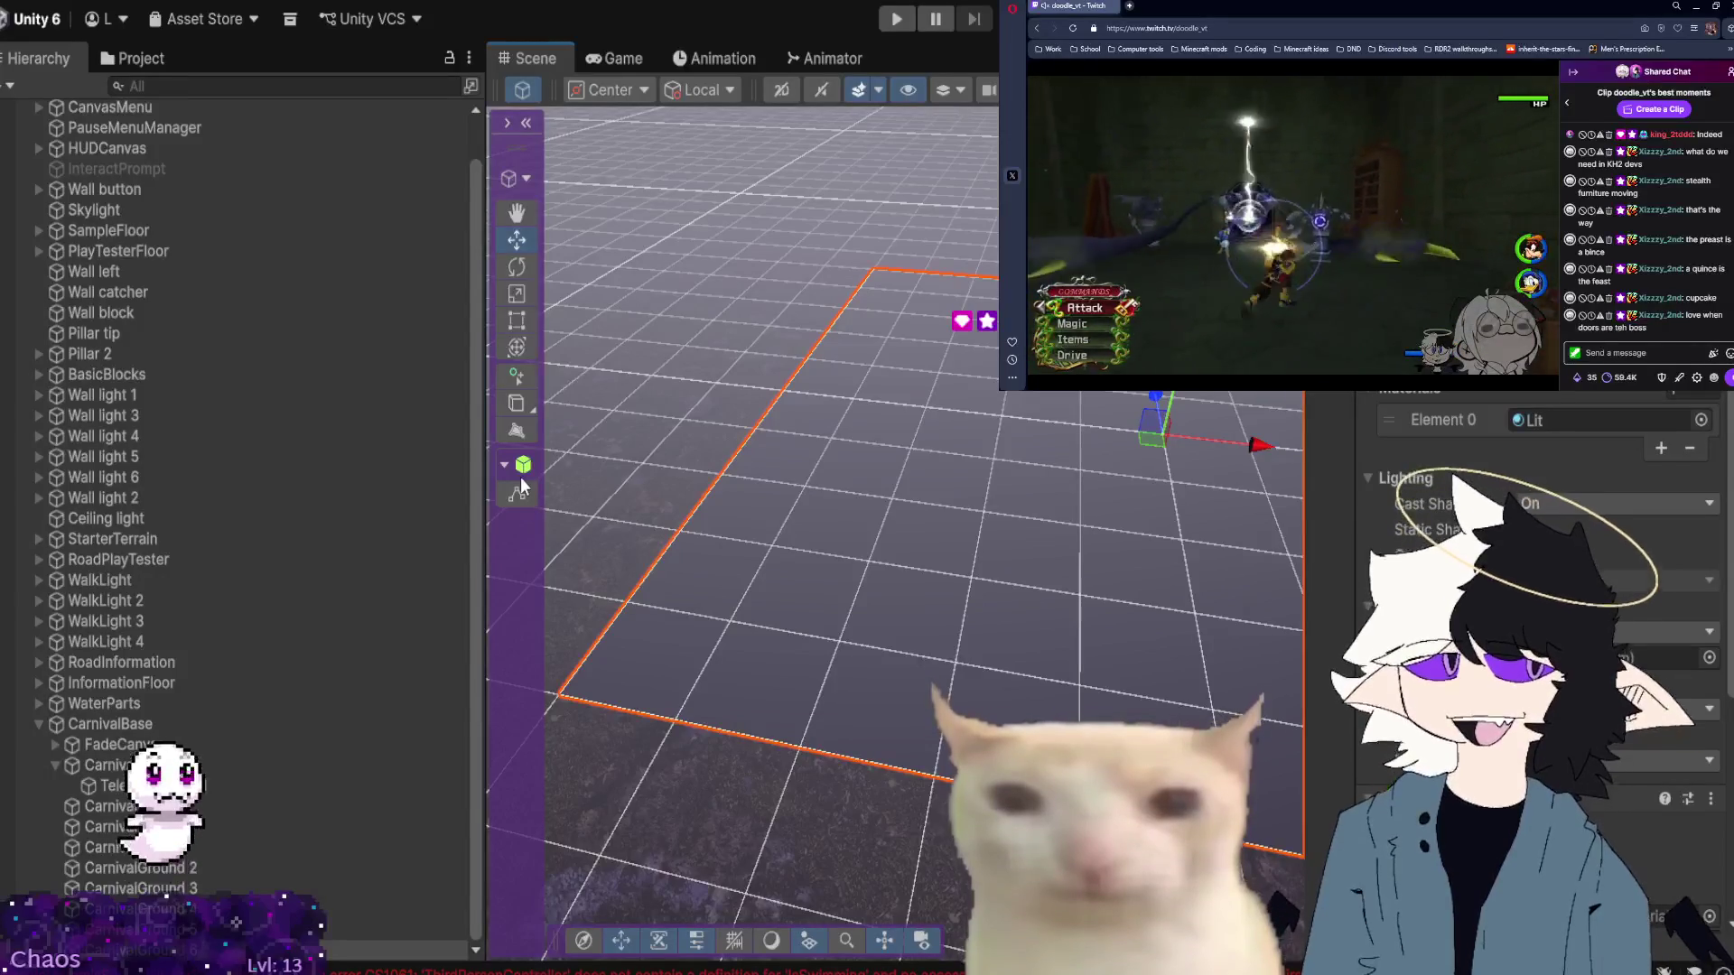
click(134, 59)
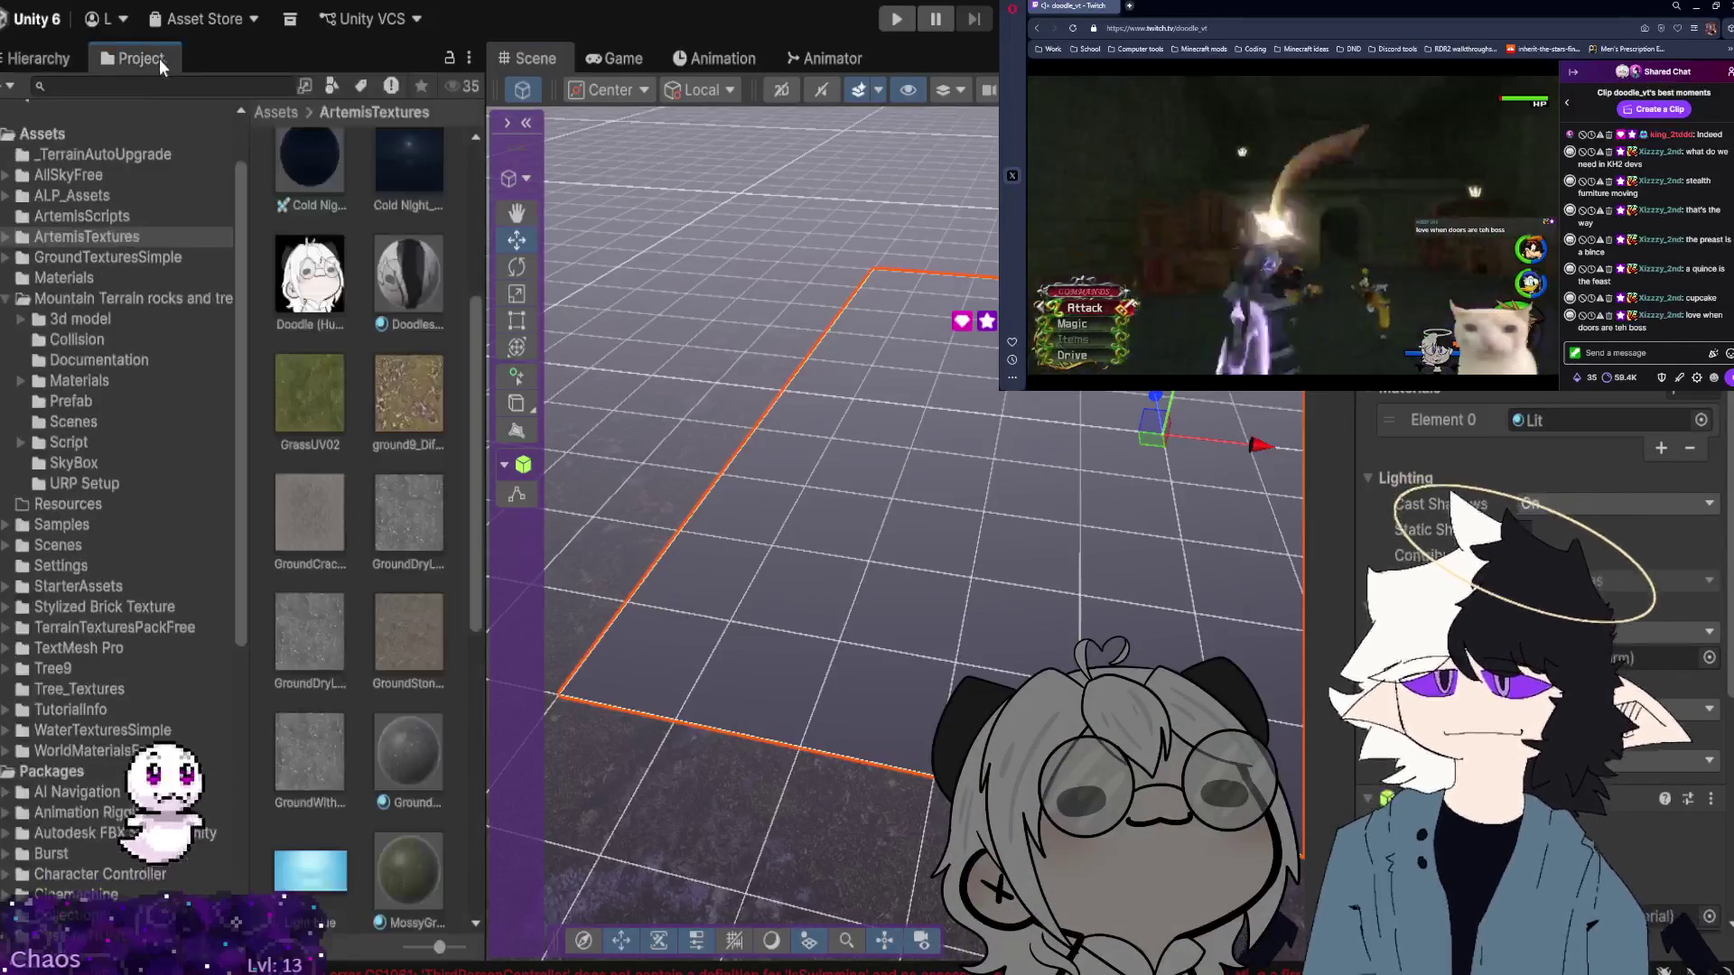
Texture the new plane with ground9_Diffuse and fold up the CarnivalBase group in the Hierarchy.
mouse_move(418, 472)
mouse_down()
mouse_move(594, 463)
mouse_move(916, 565)
mouse_up()
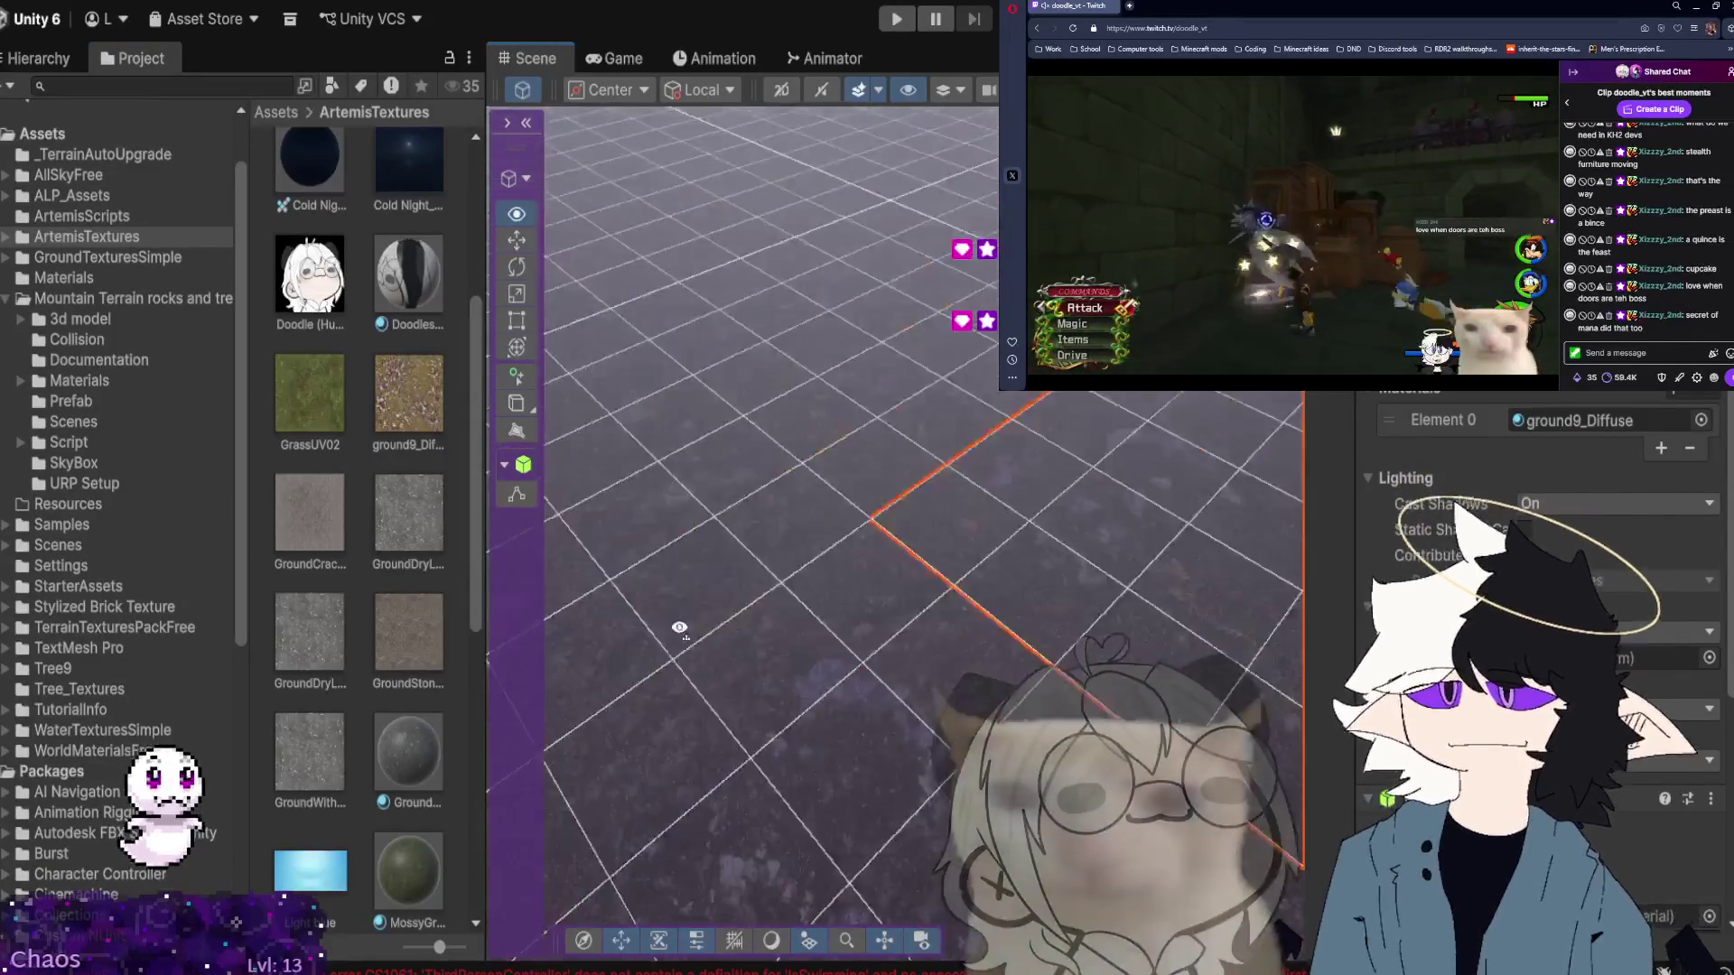
click(40, 58)
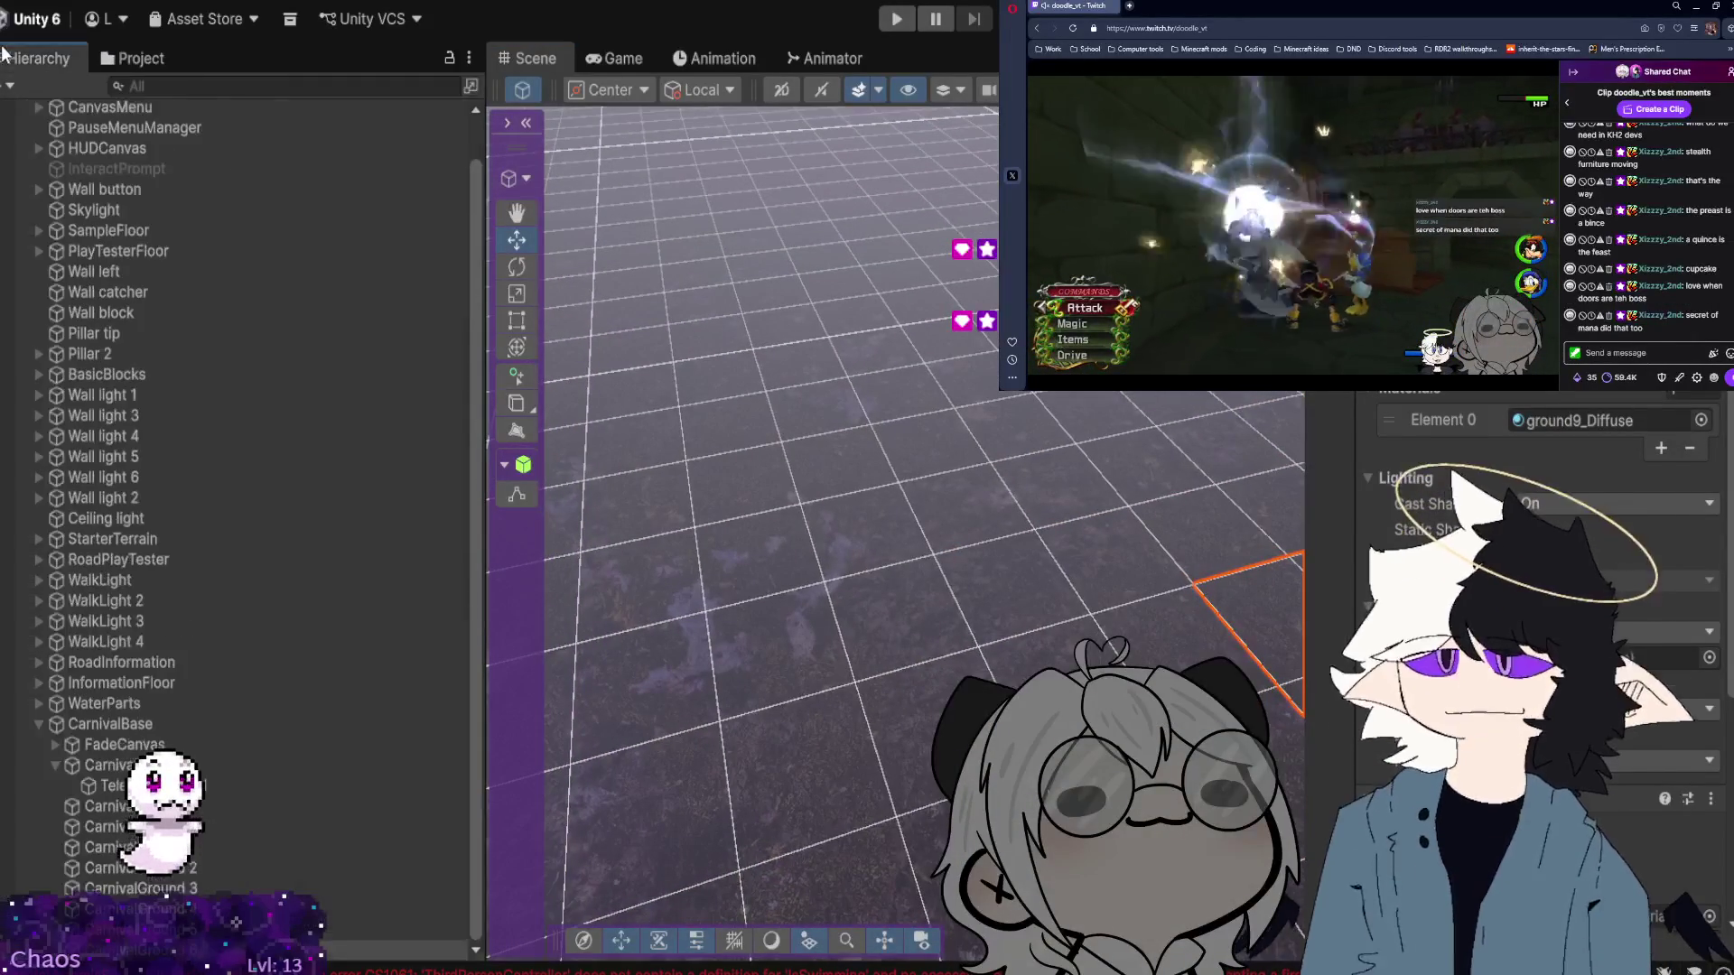
double_click(109, 786)
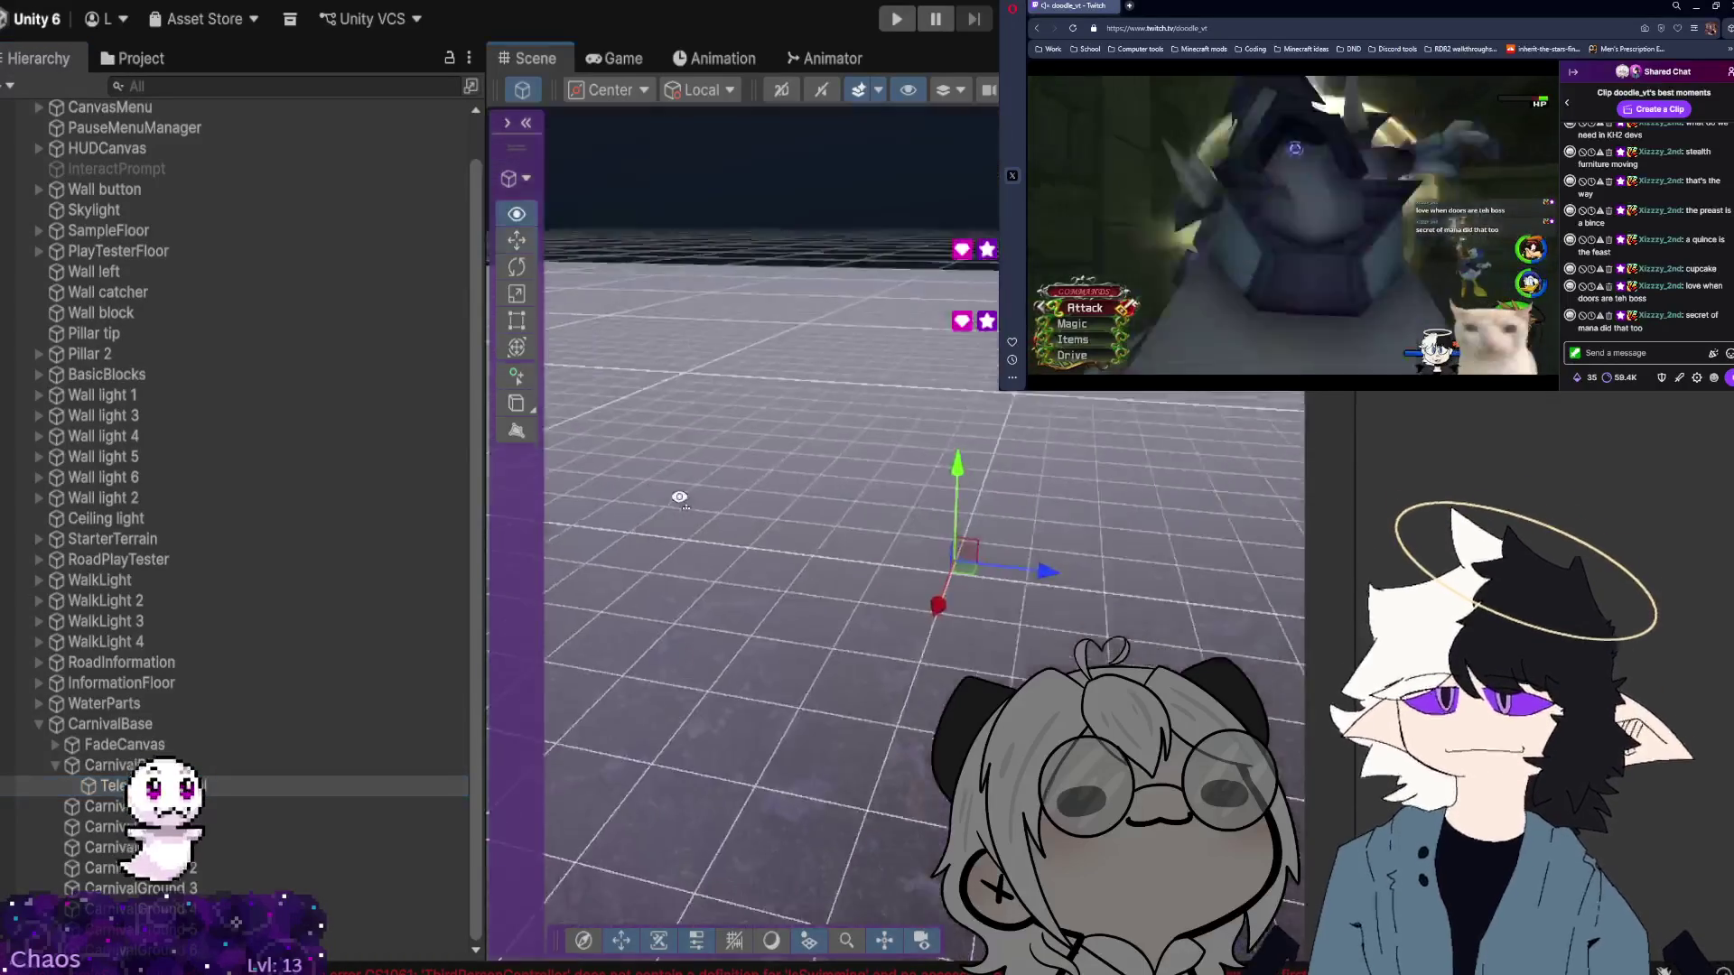
mouse_move(630, 472)
mouse_down()
mouse_move(648, 505)
mouse_move(689, 515)
mouse_move(805, 516)
mouse_move(1102, 588)
mouse_move(1275, 603)
mouse_move(1175, 587)
mouse_up()
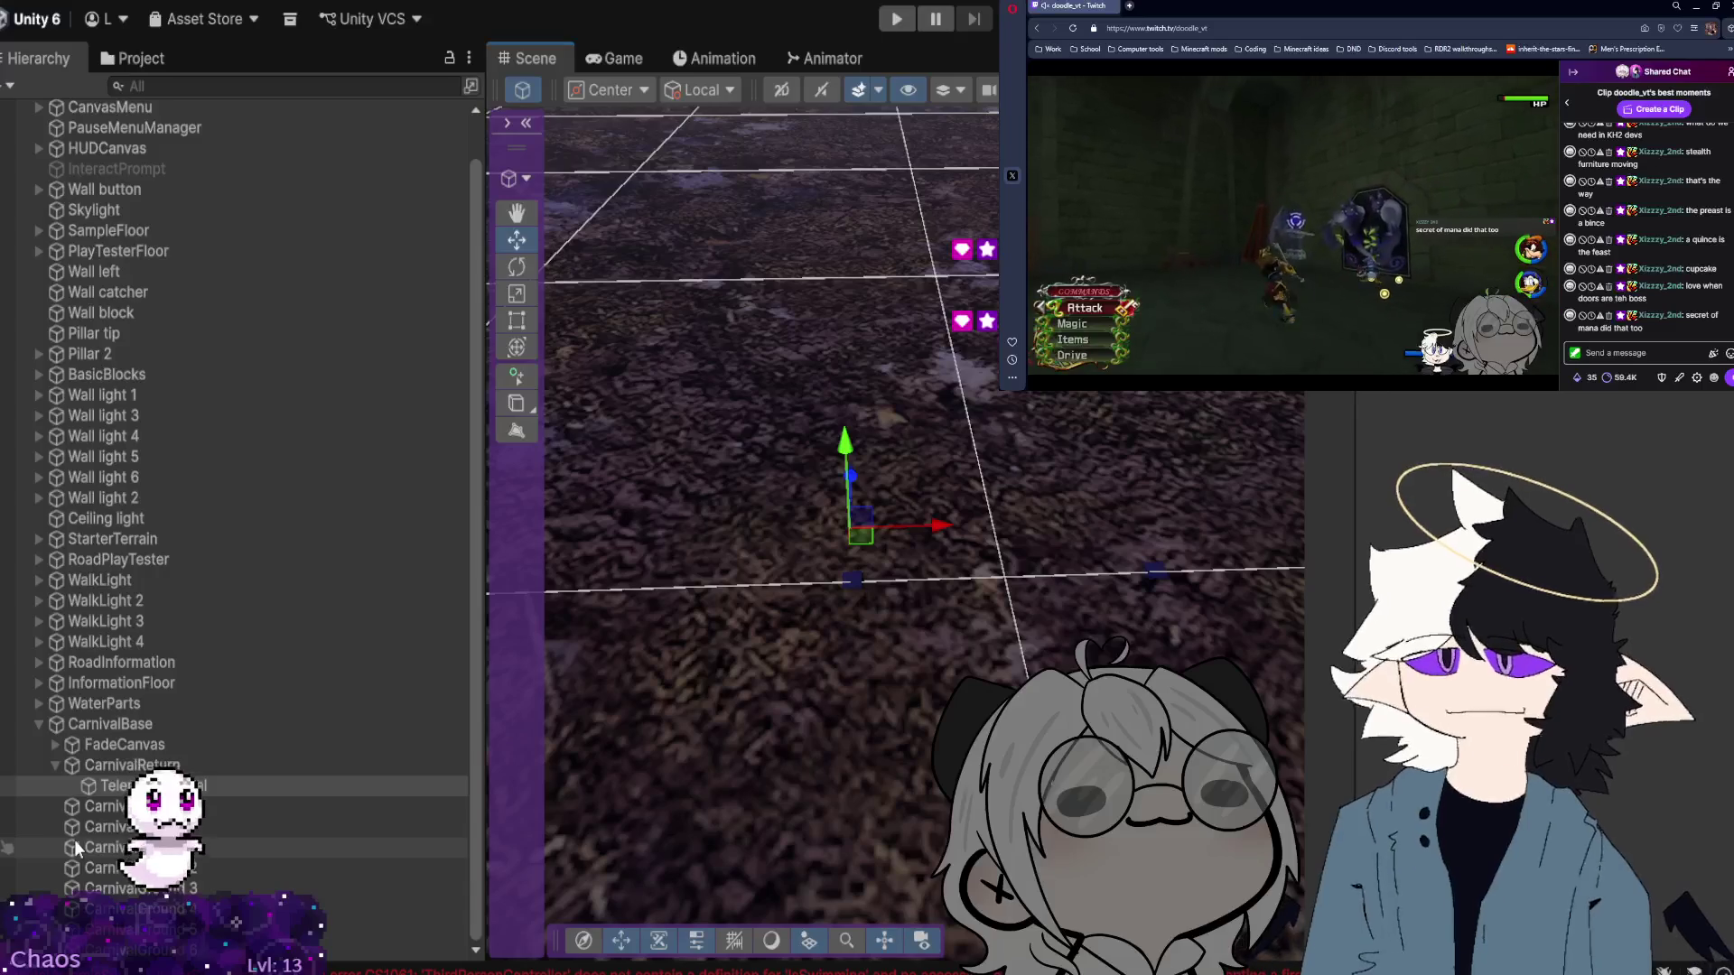
click(39, 726)
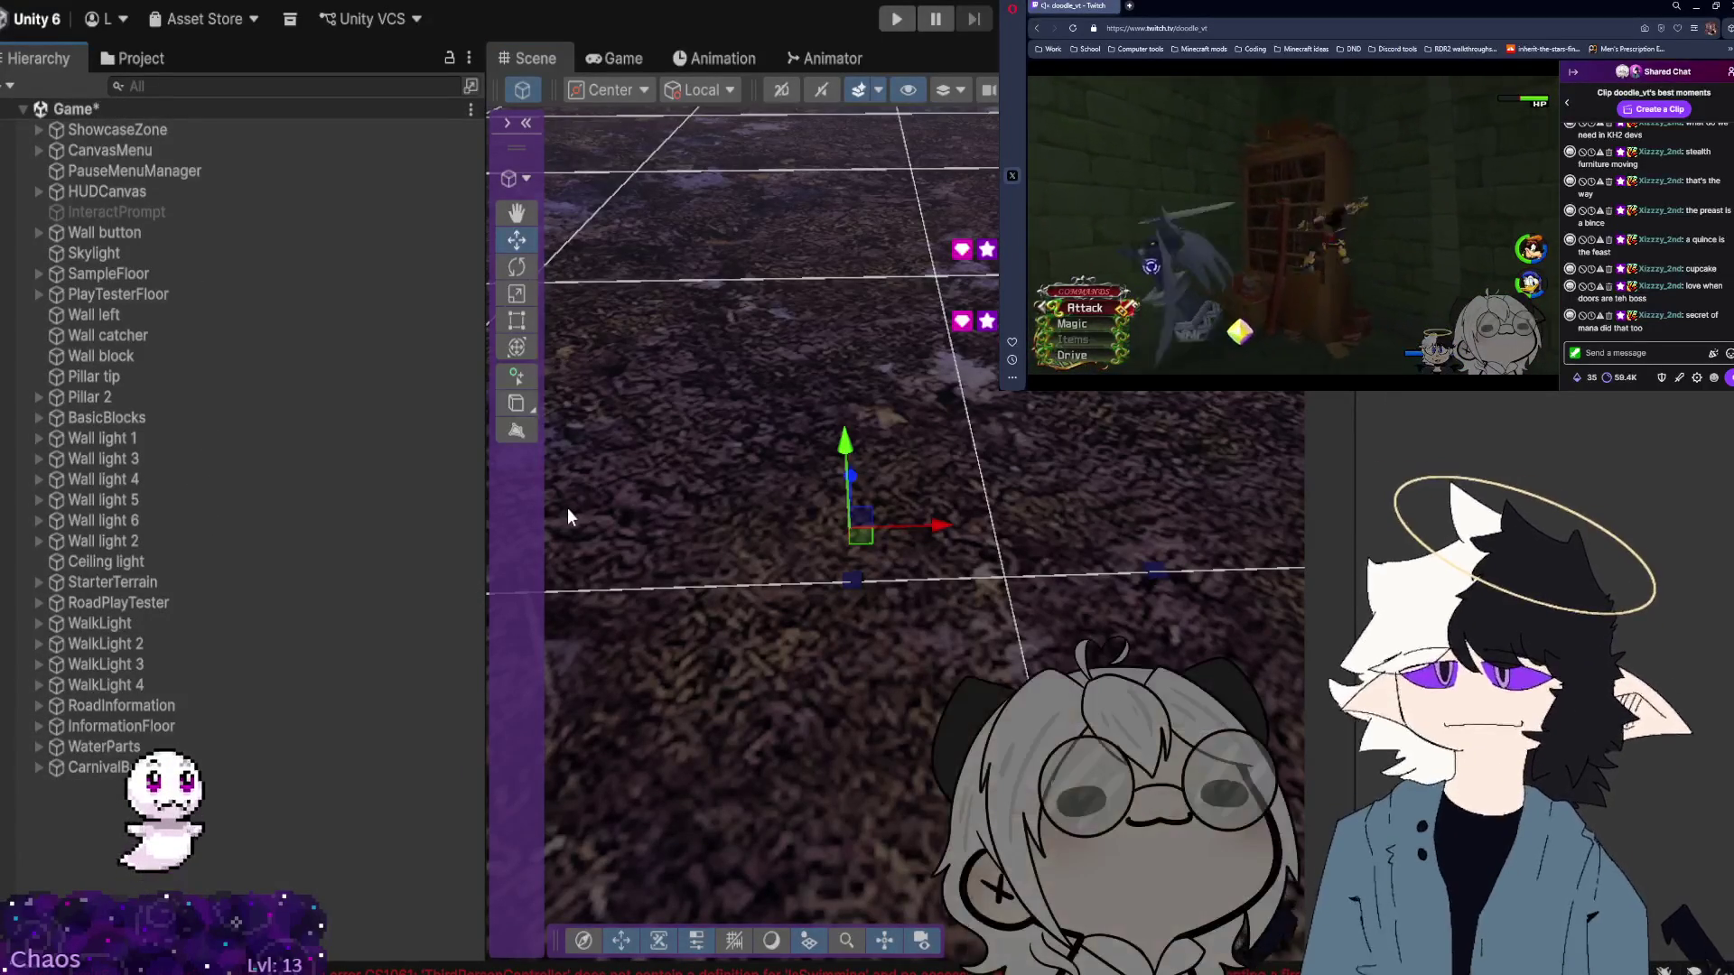
Select the small cube sitting on the ground9_Diffuse-textured carnival ground.
key(ctrl+z)
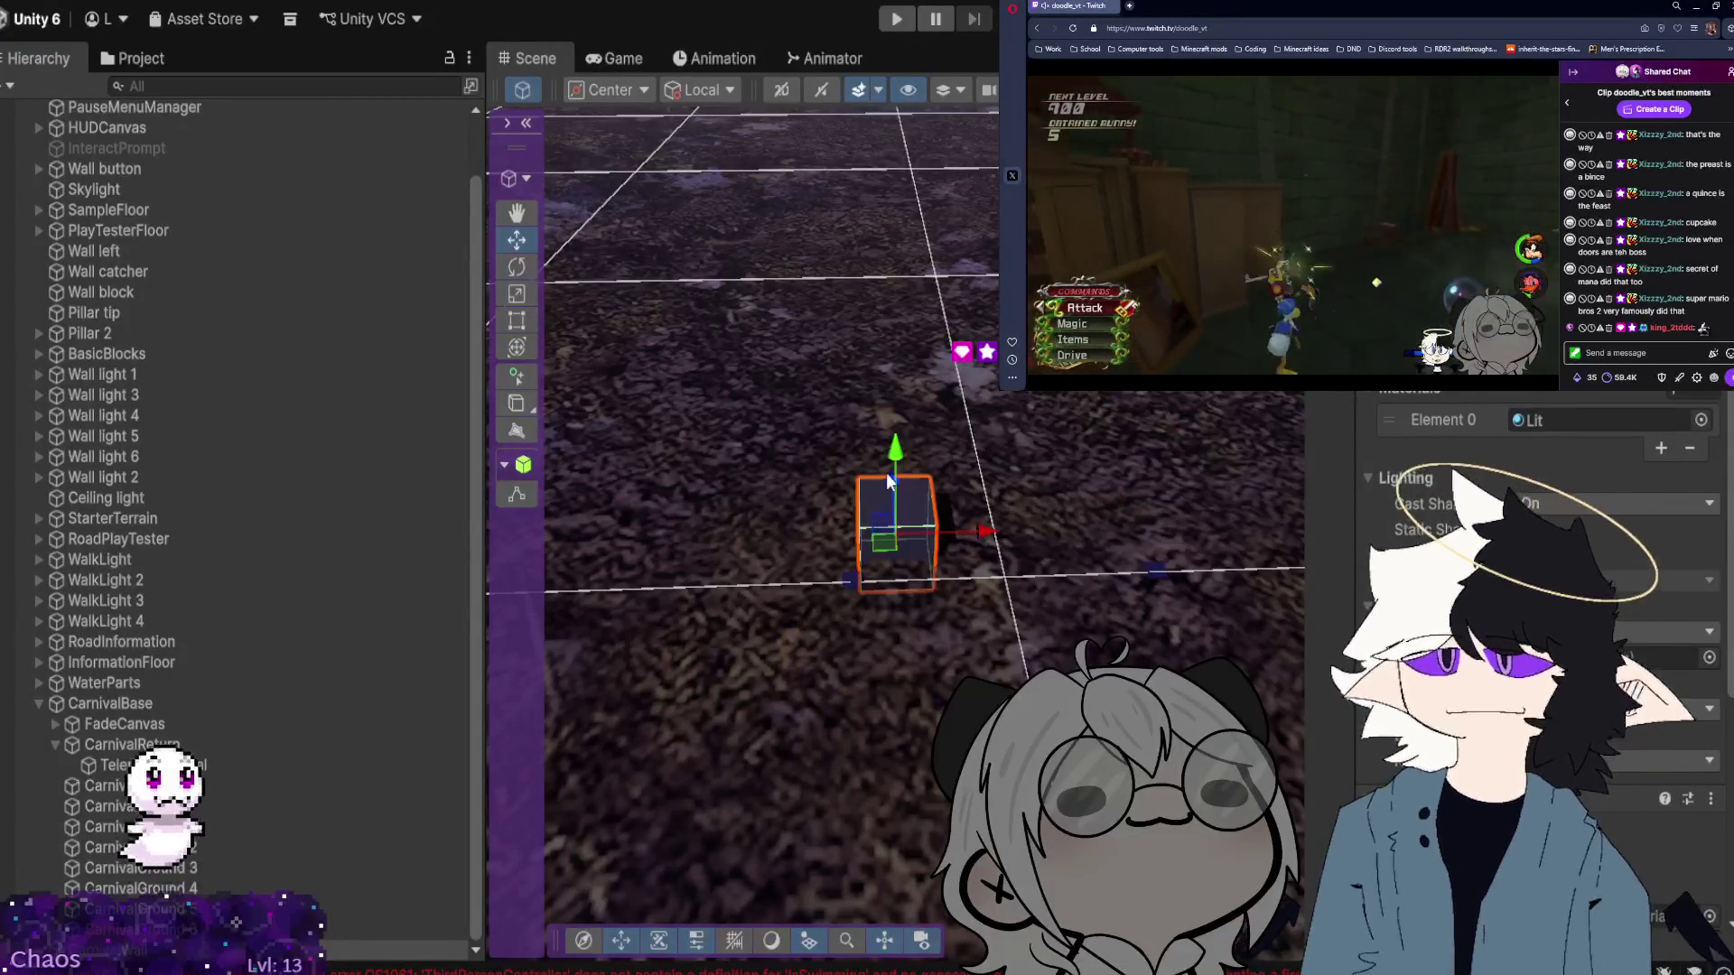
Lift the cube into a long, thin wall above the ground and view it in perspective.
drag(899, 450, 896, 417)
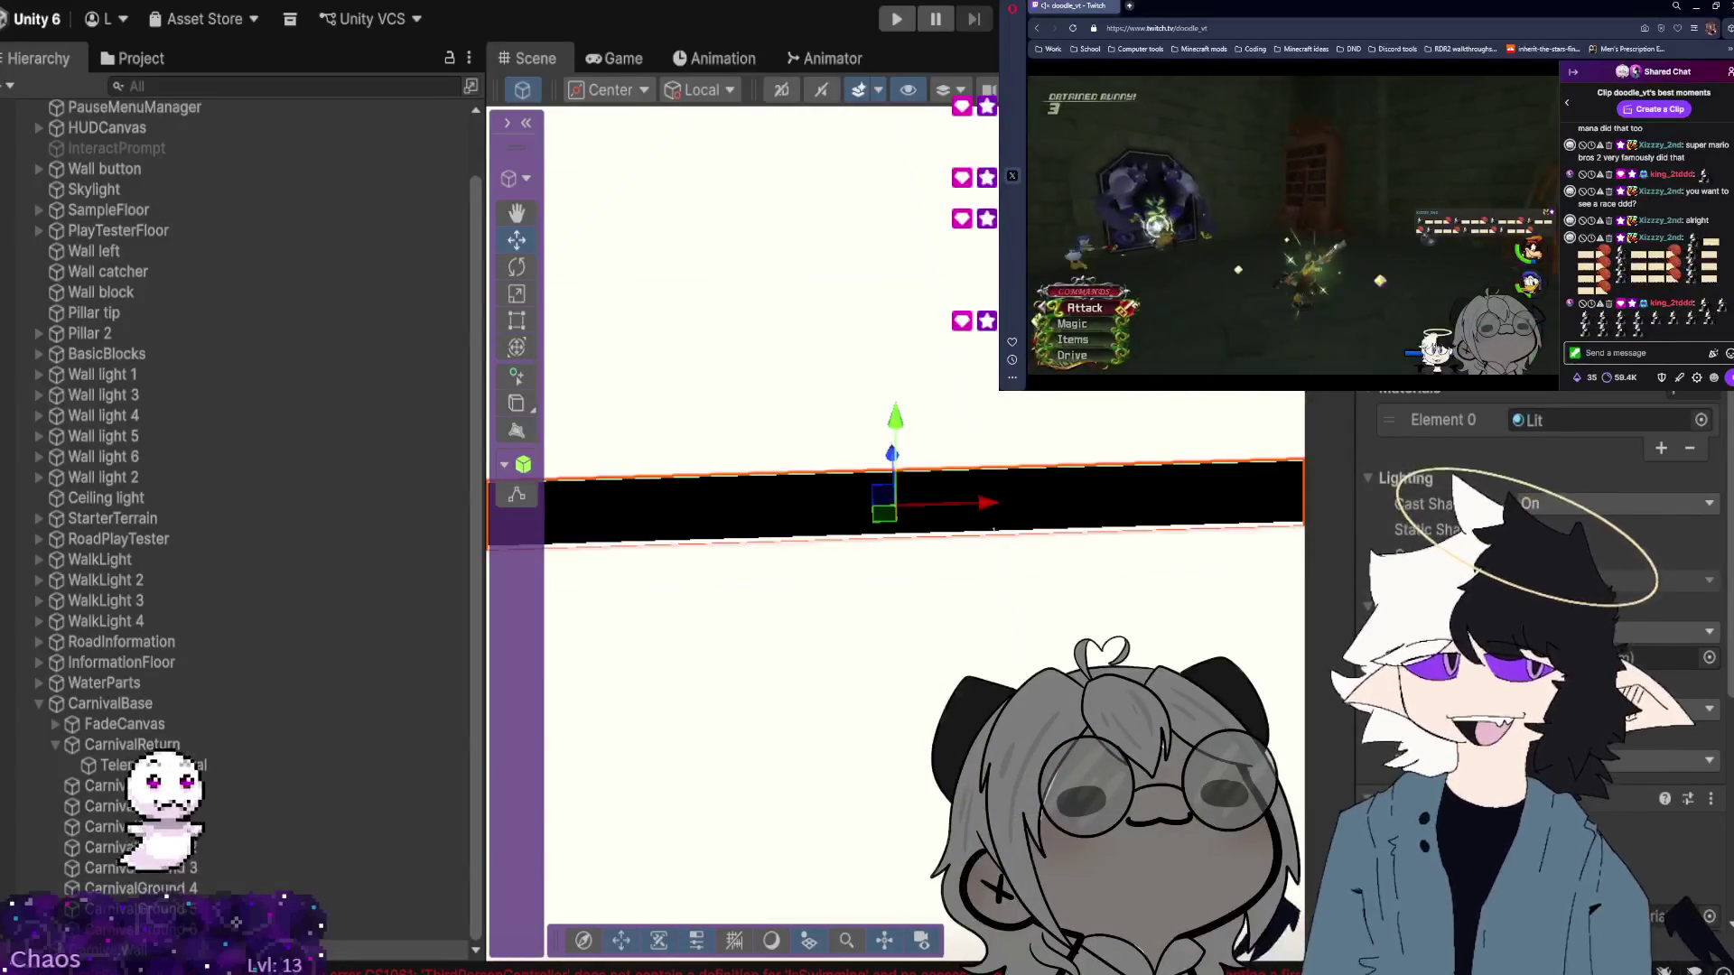
mouse_move(995, 527)
mouse_down()
mouse_move(992, 332)
mouse_move(867, 312)
mouse_move(83, 333)
mouse_move(120, 305)
mouse_move(18, 317)
mouse_up()
drag(1170, 397, 1018, 428)
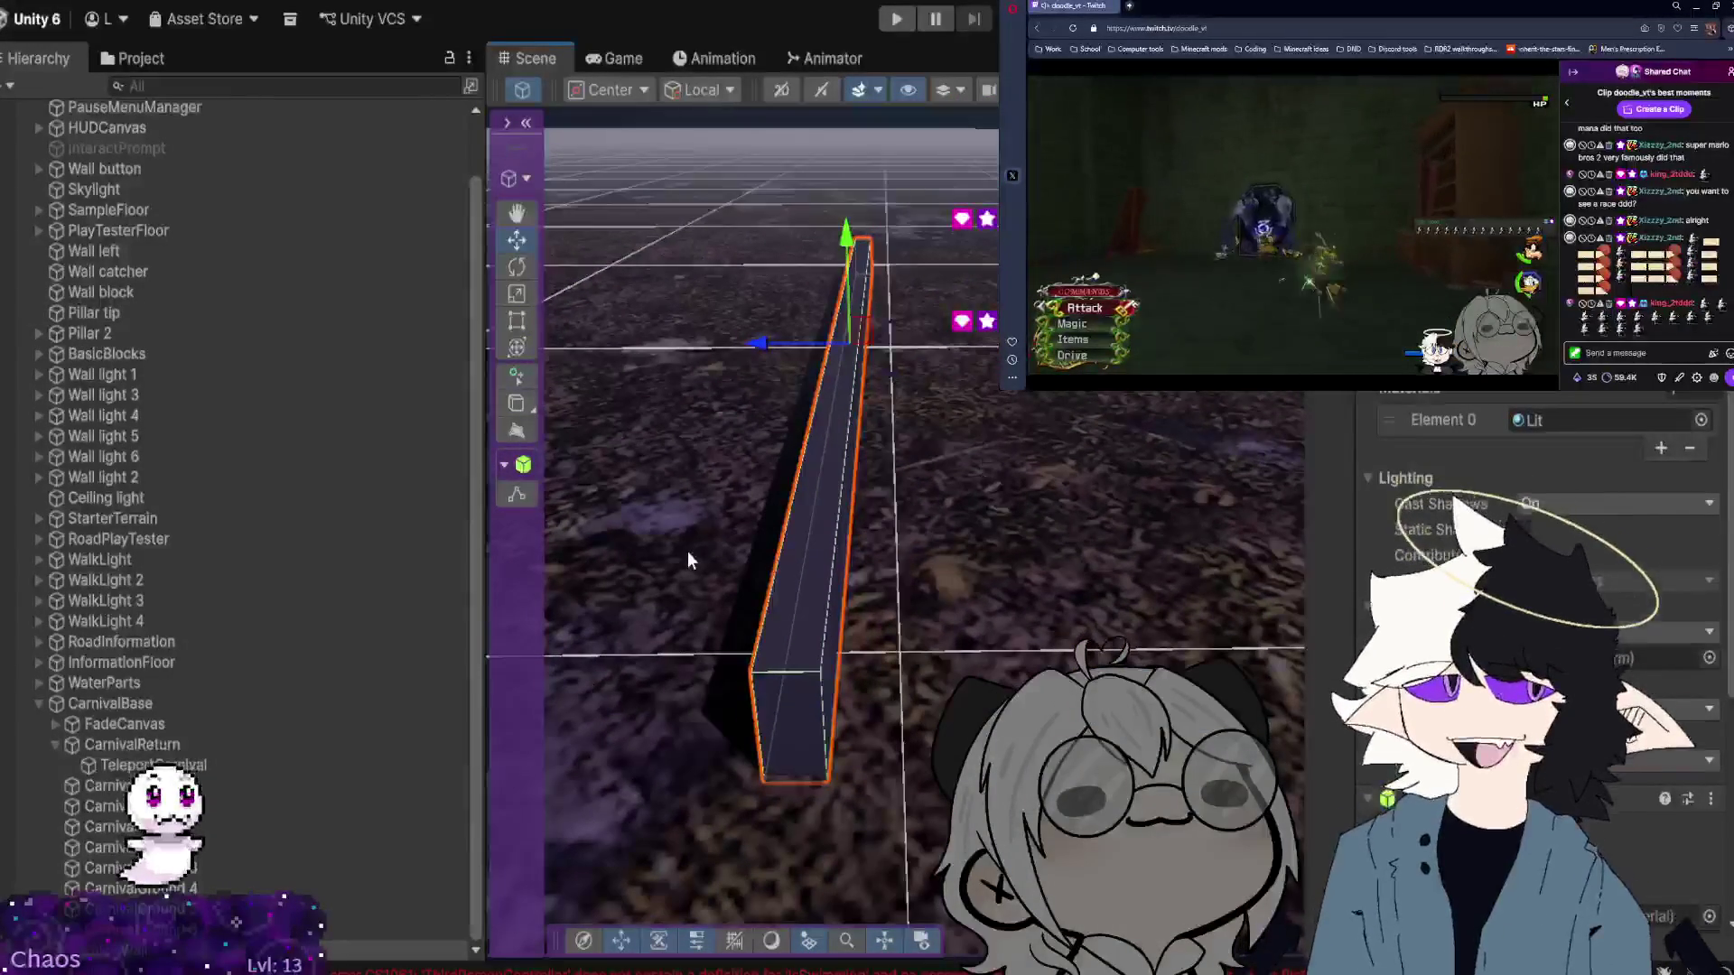
click(899, 17)
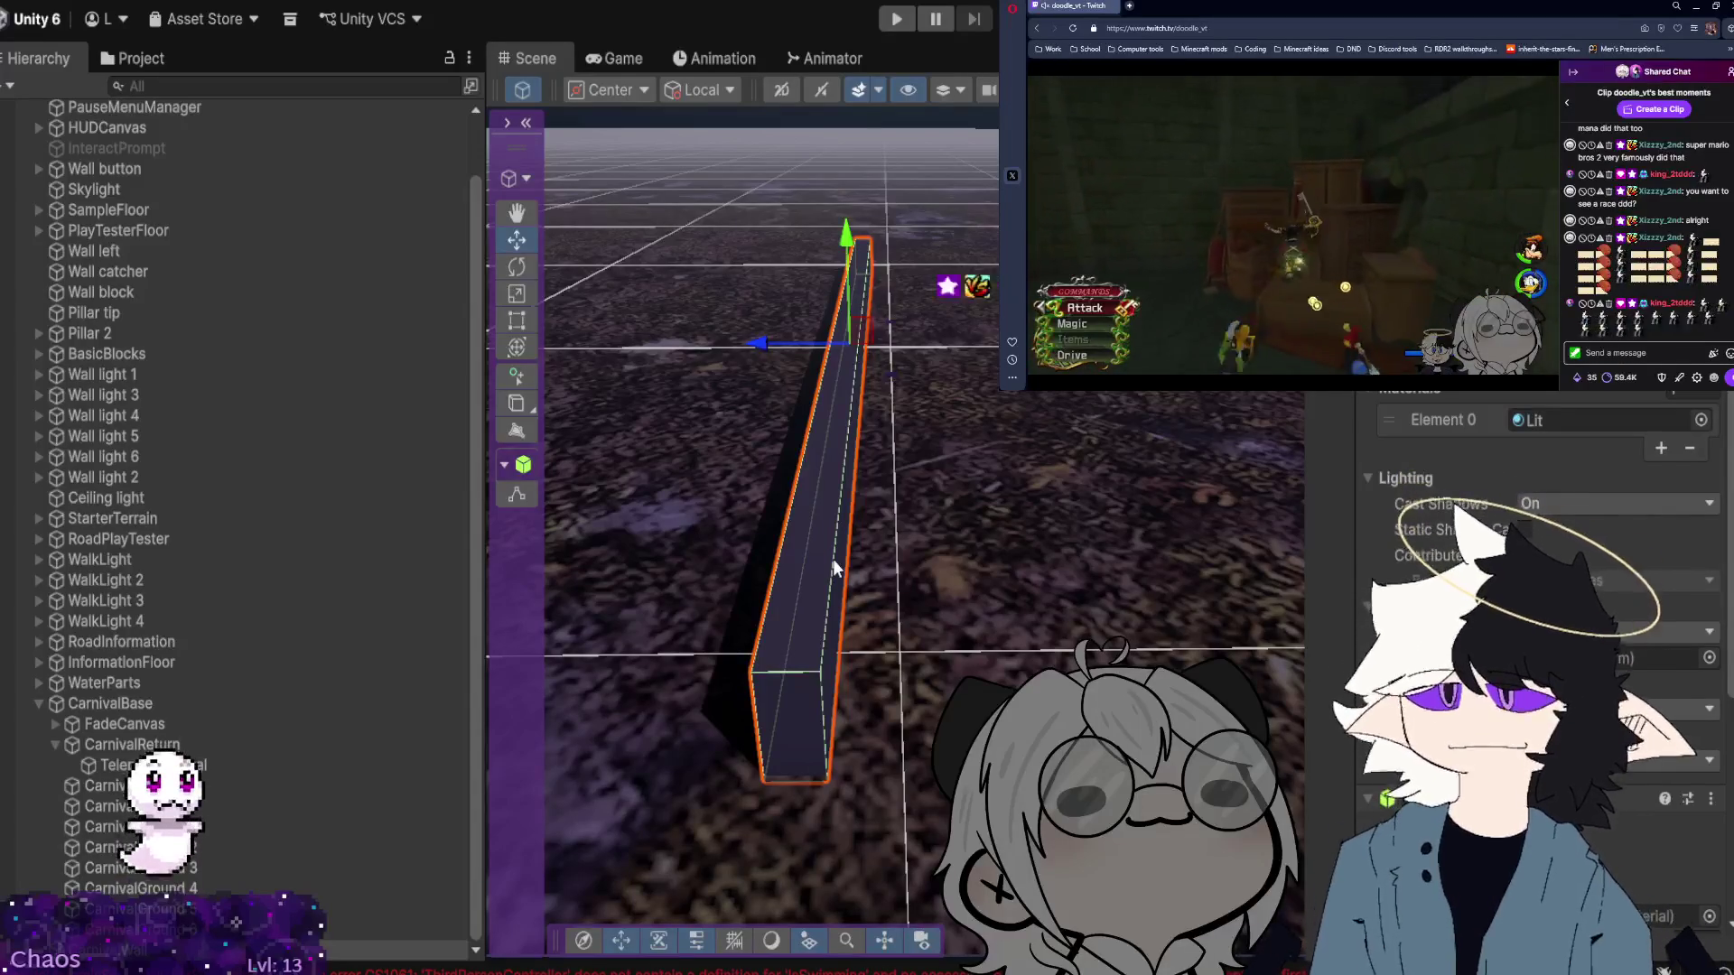
Browse the Assets tree in the Project panel and show the ArtemisScripts folder's scripts.
click(114, 61)
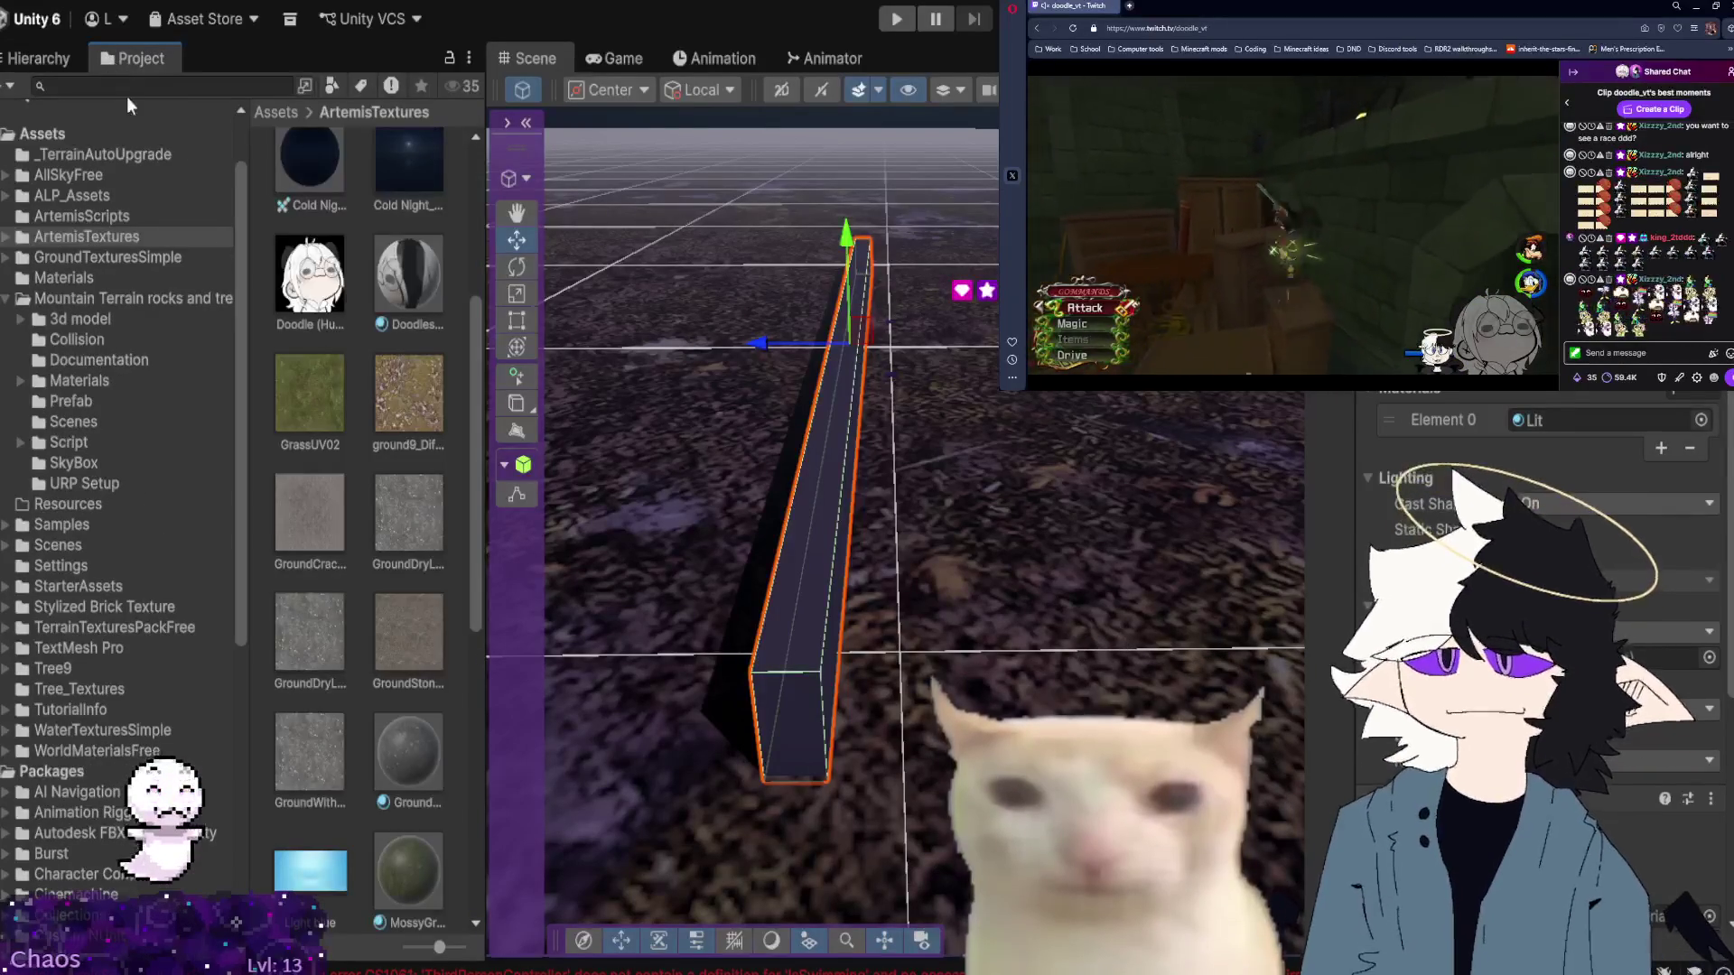
scroll(116, 242, up, 2)
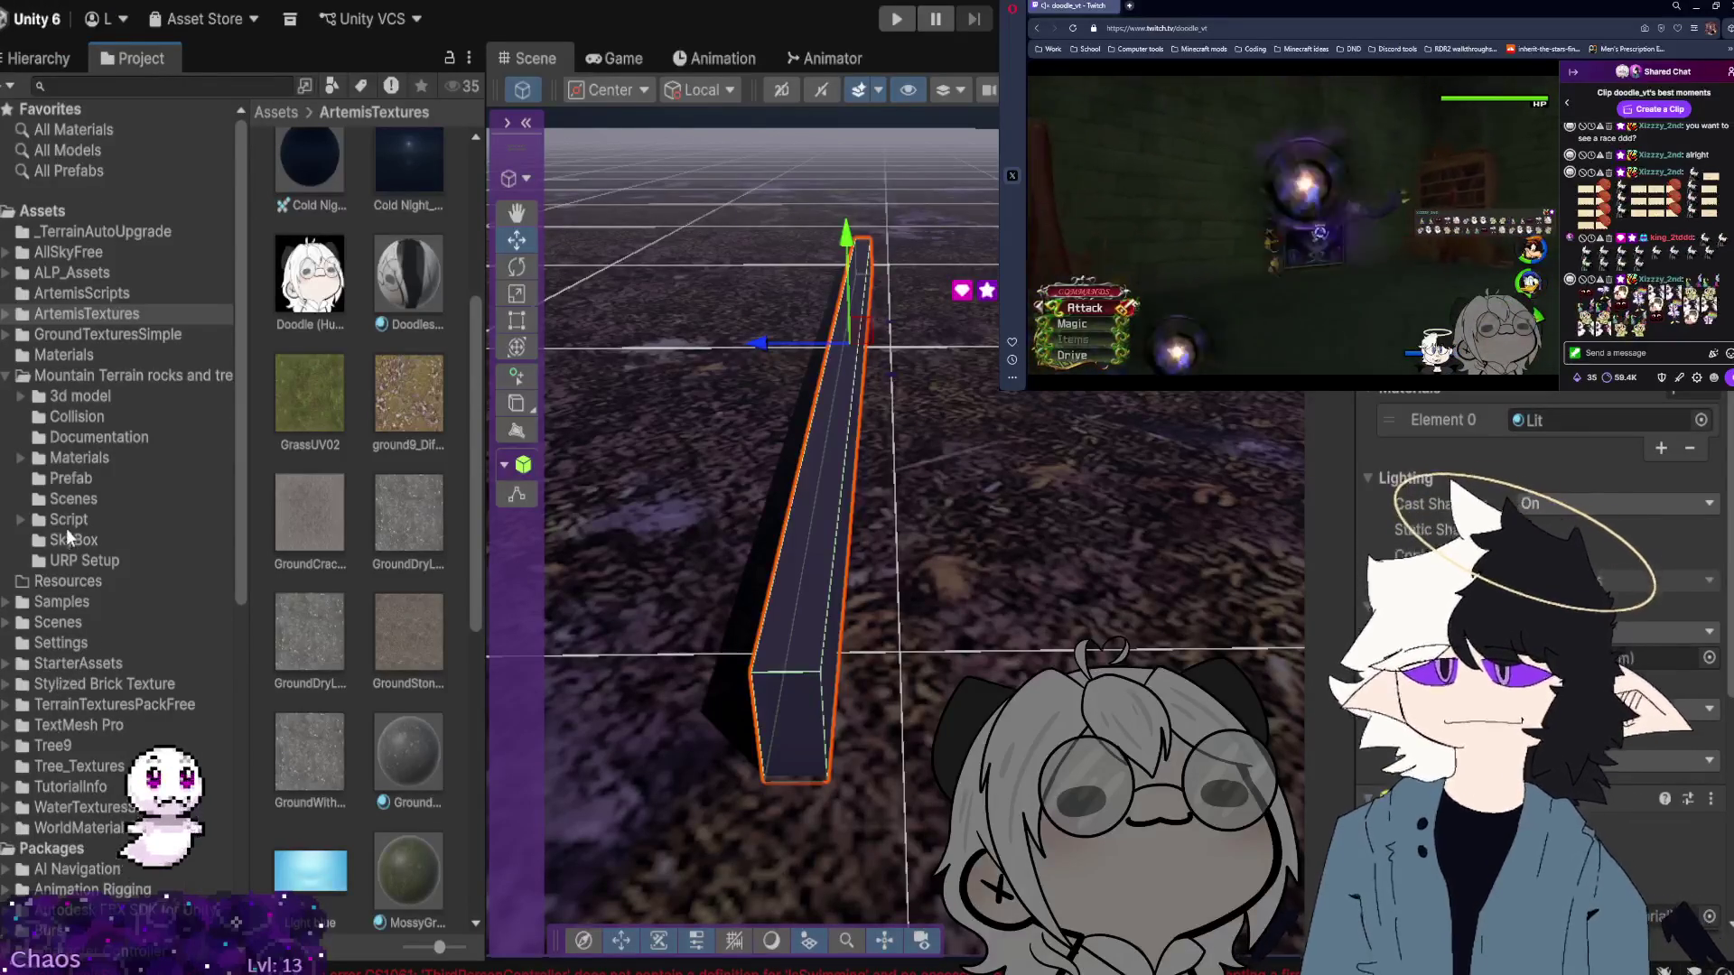
scroll(128, 626, down, 3)
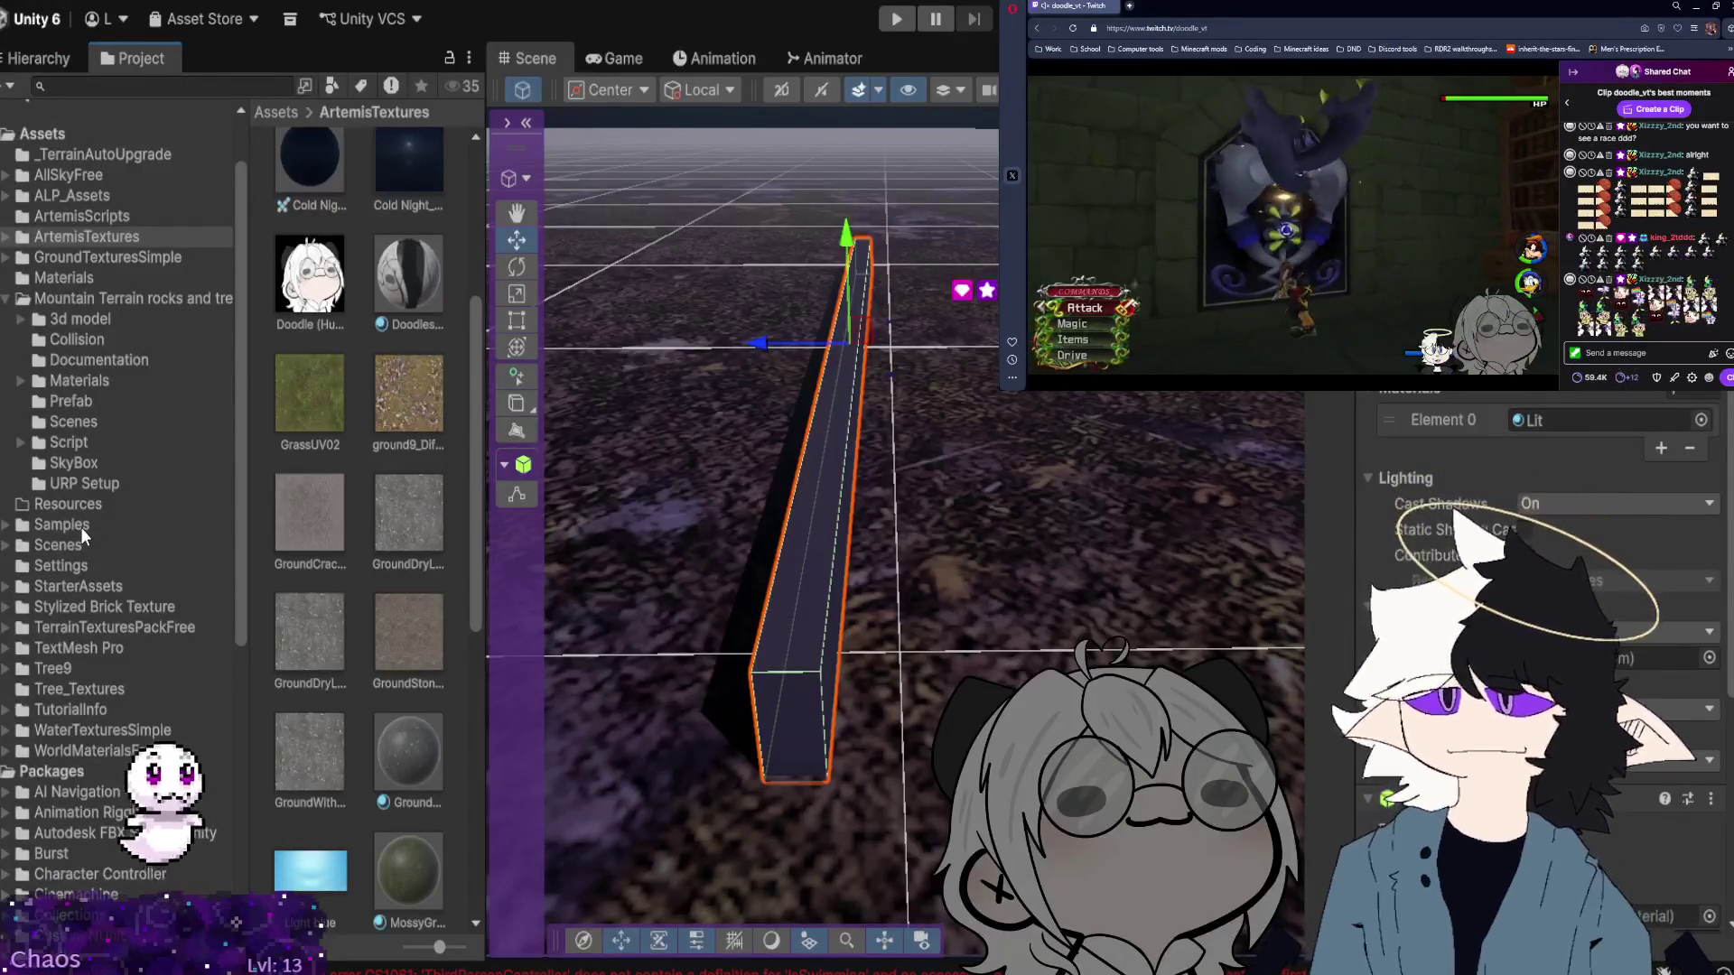
scroll(81, 526, up, 3)
click(102, 293)
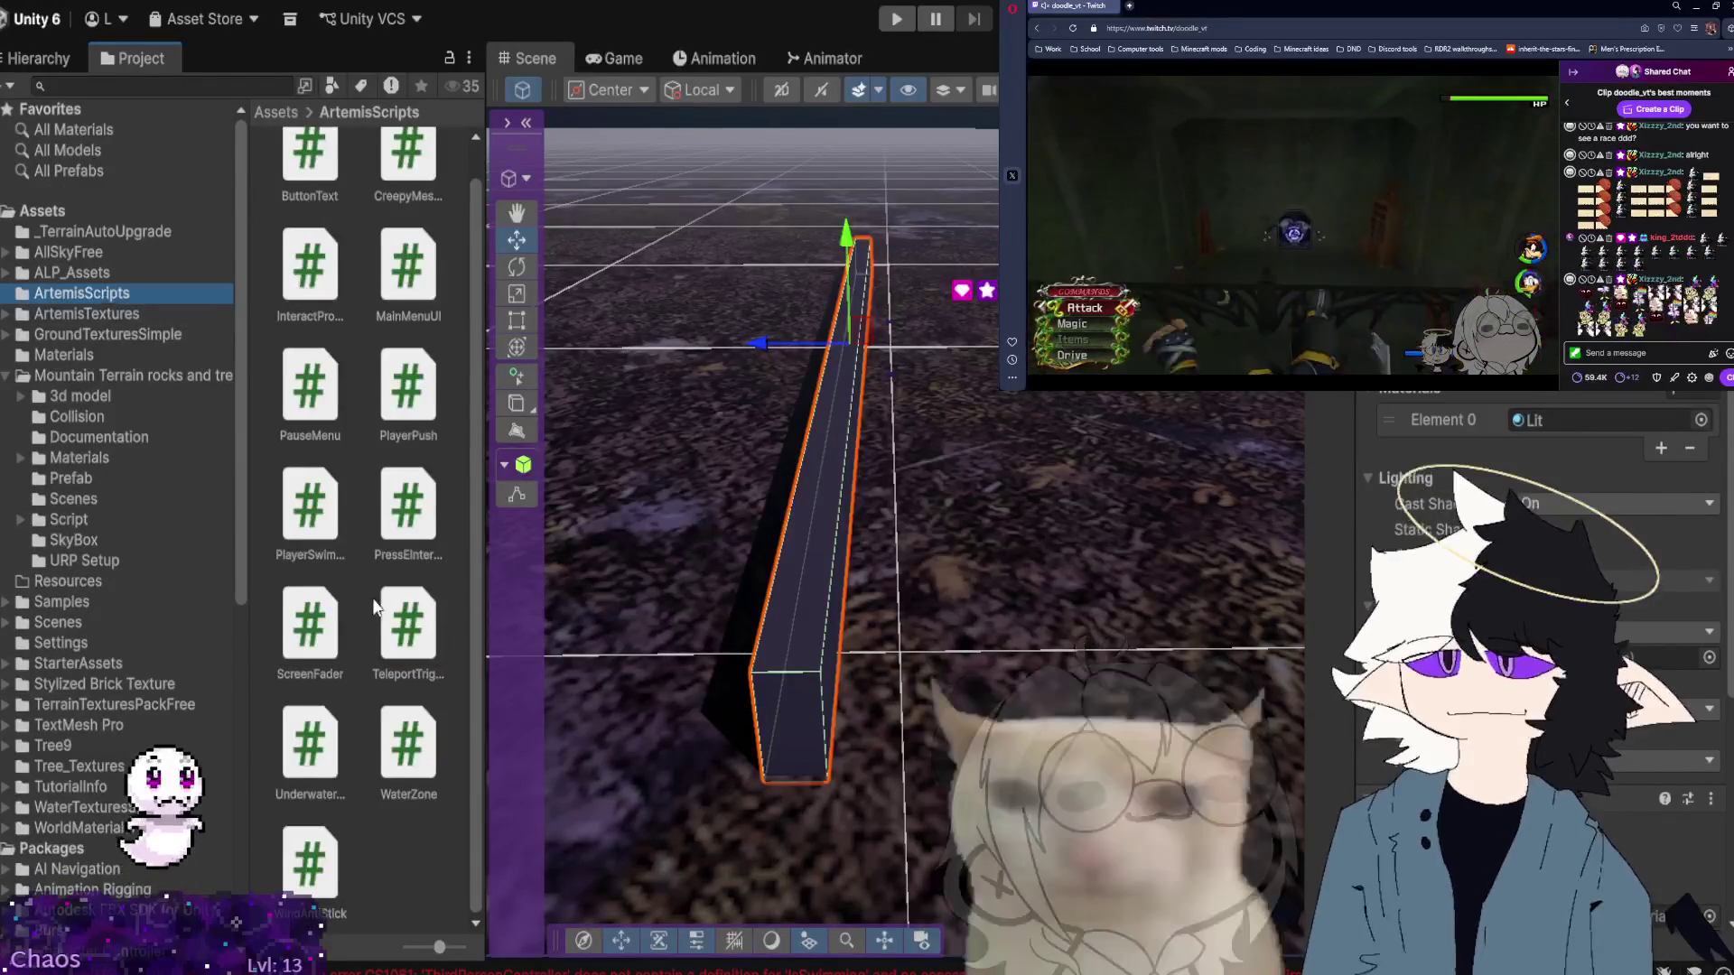
scroll(377, 479, up, 1)
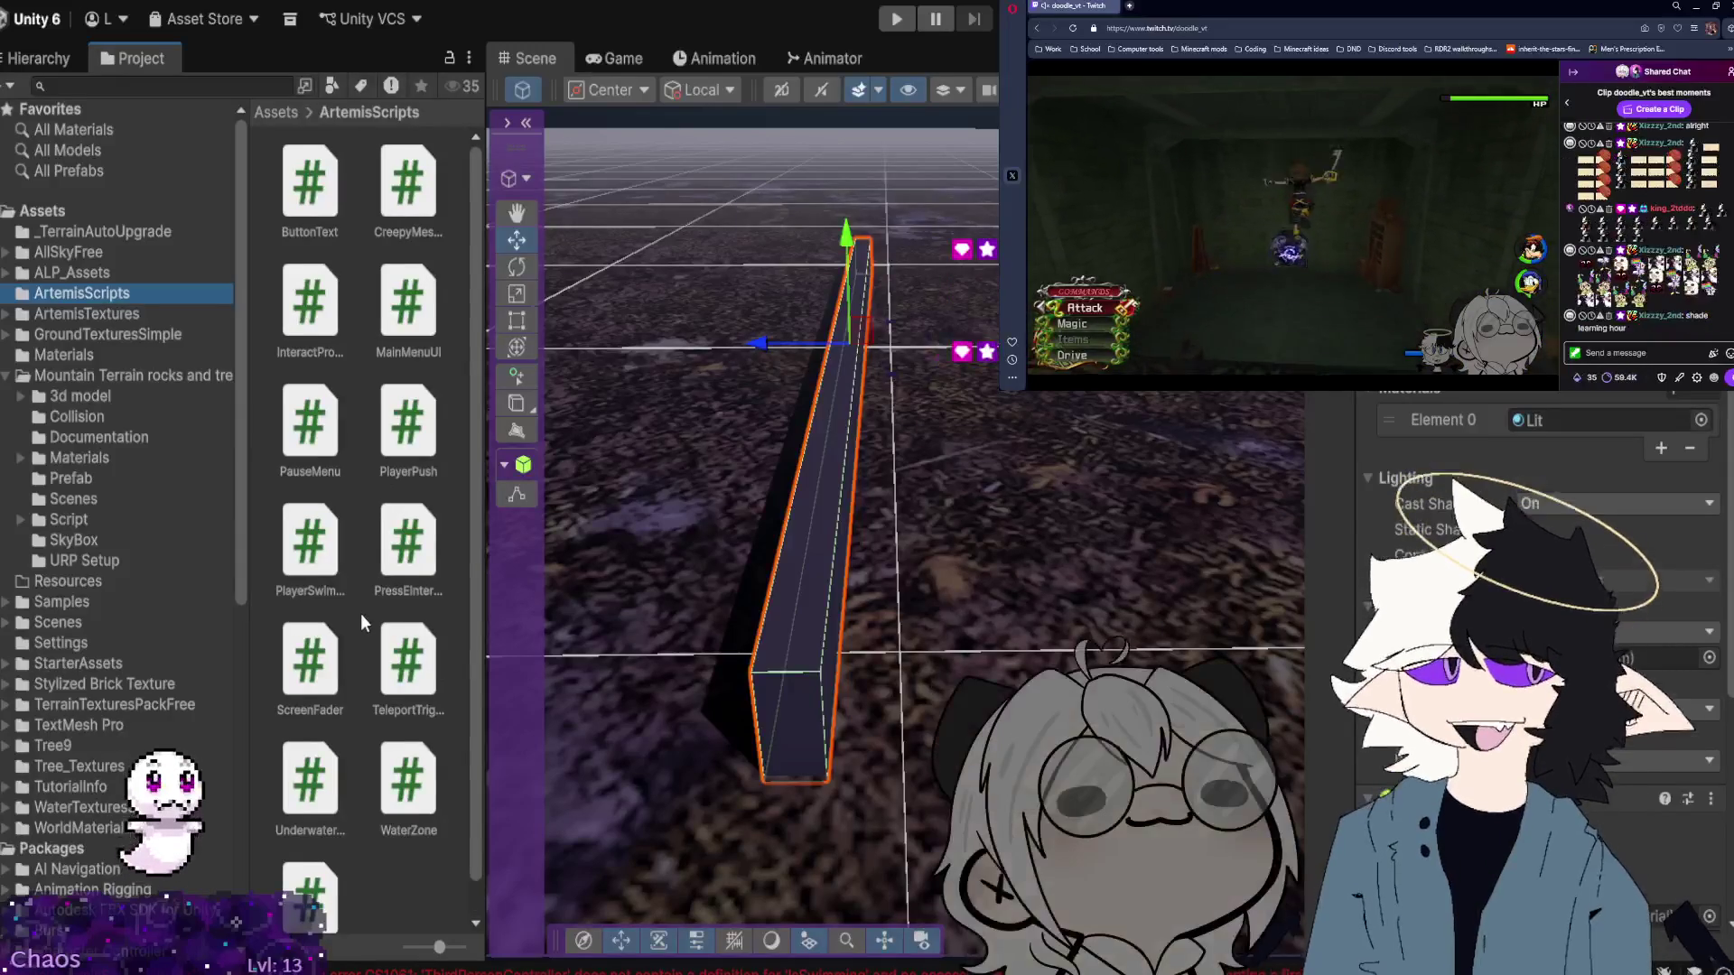
scroll(327, 546, down, 1)
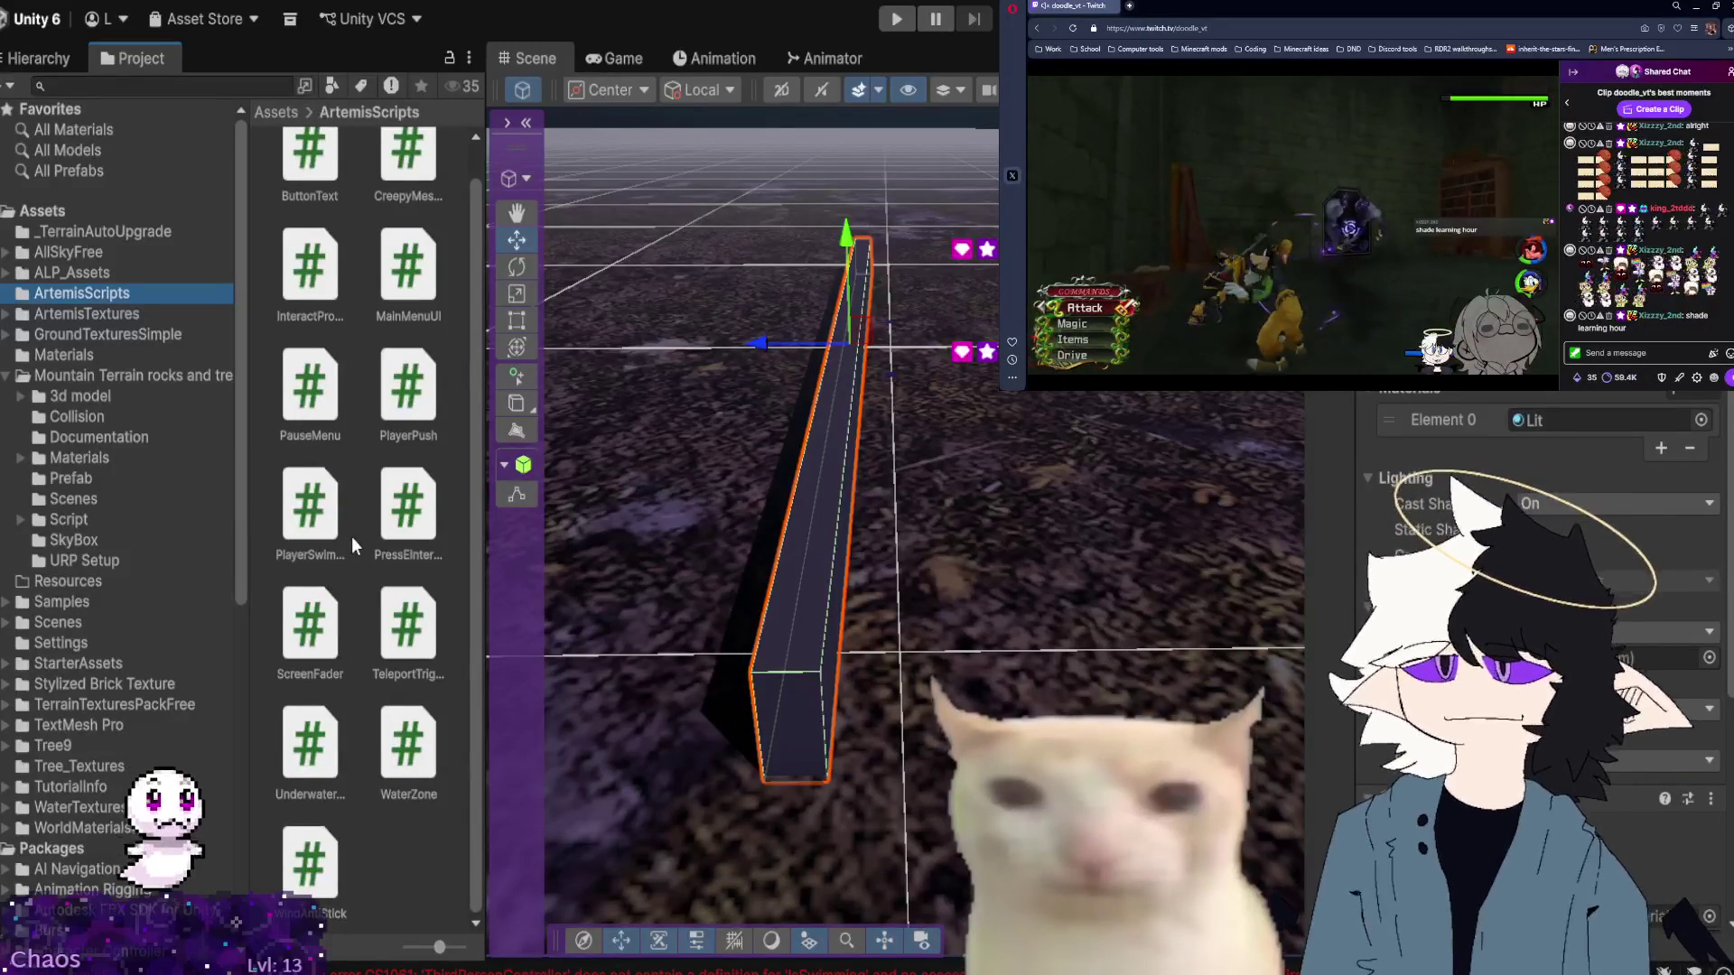
scroll(333, 668, up, 1)
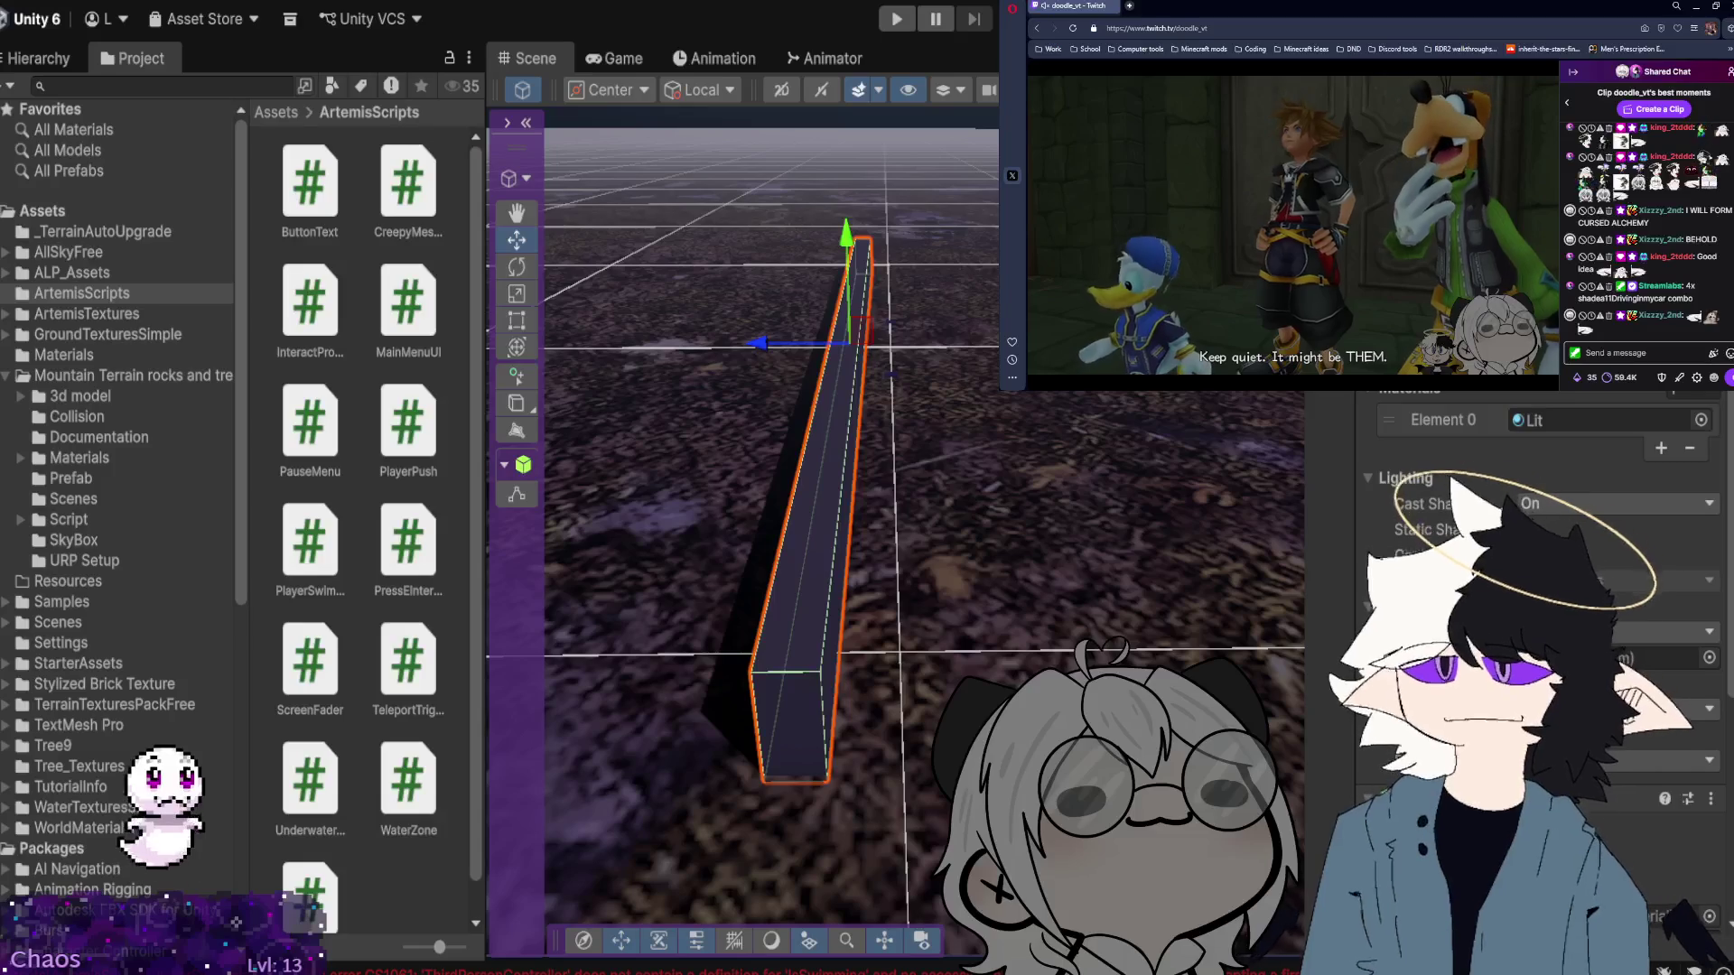
key(alt+Tab)
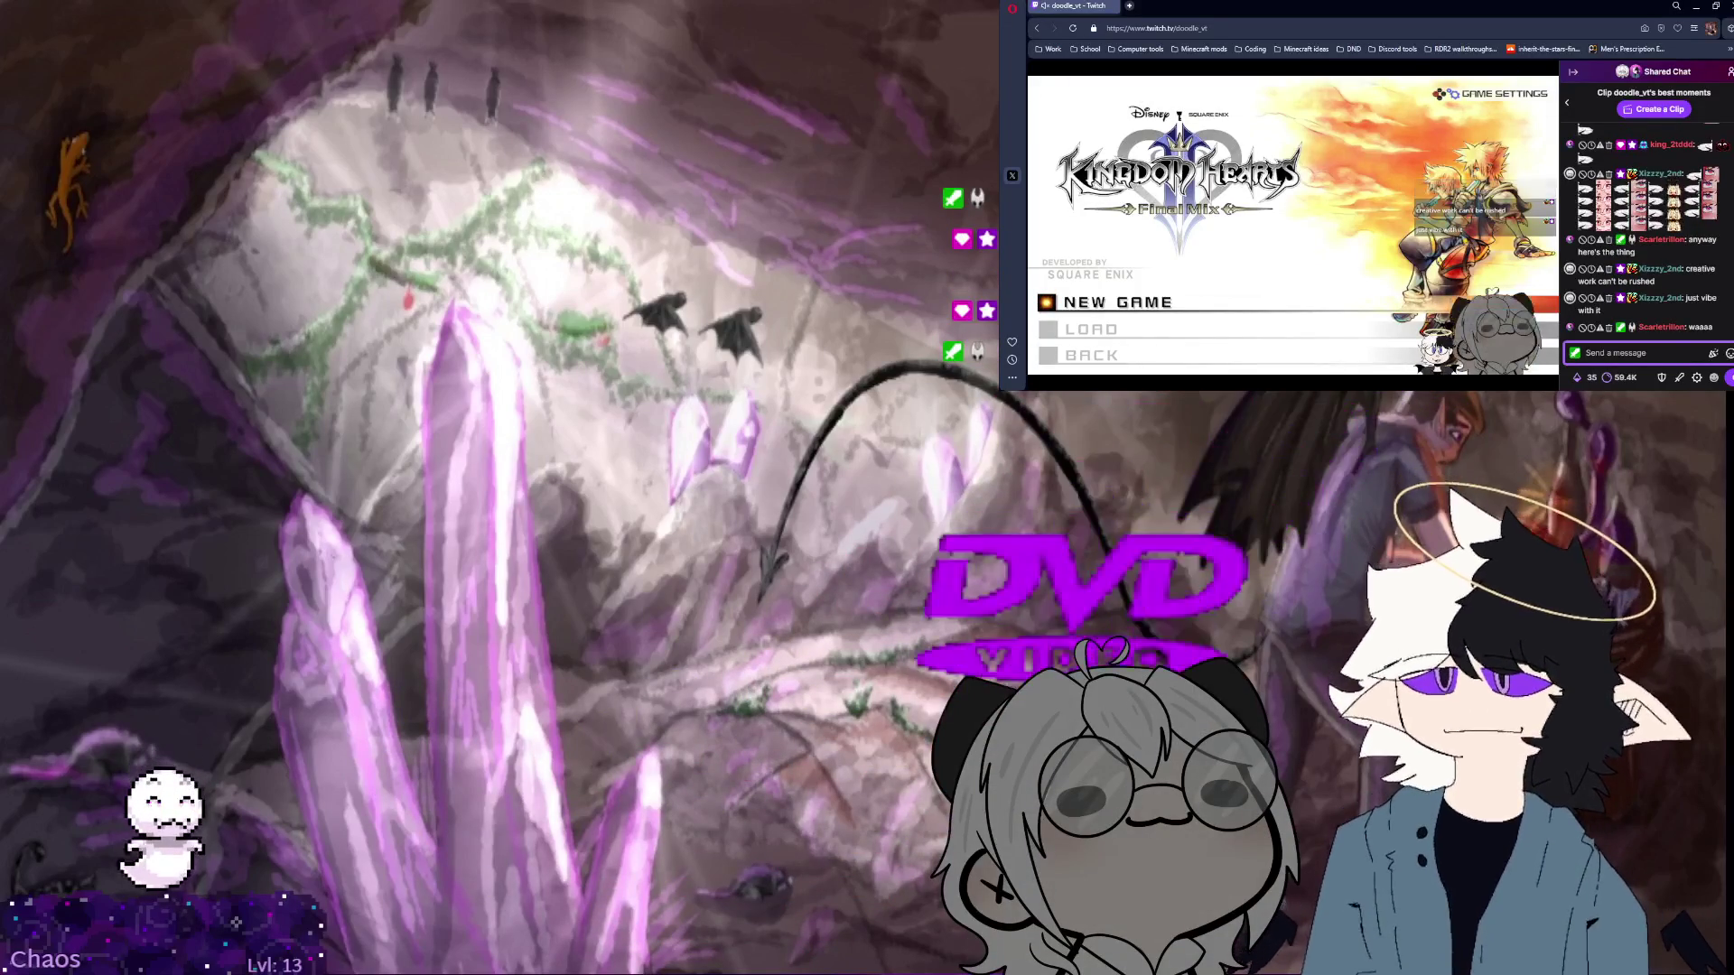
Send a raid command with the target channel's username in Twitch chat; it returns invalid-username.
text(raid)
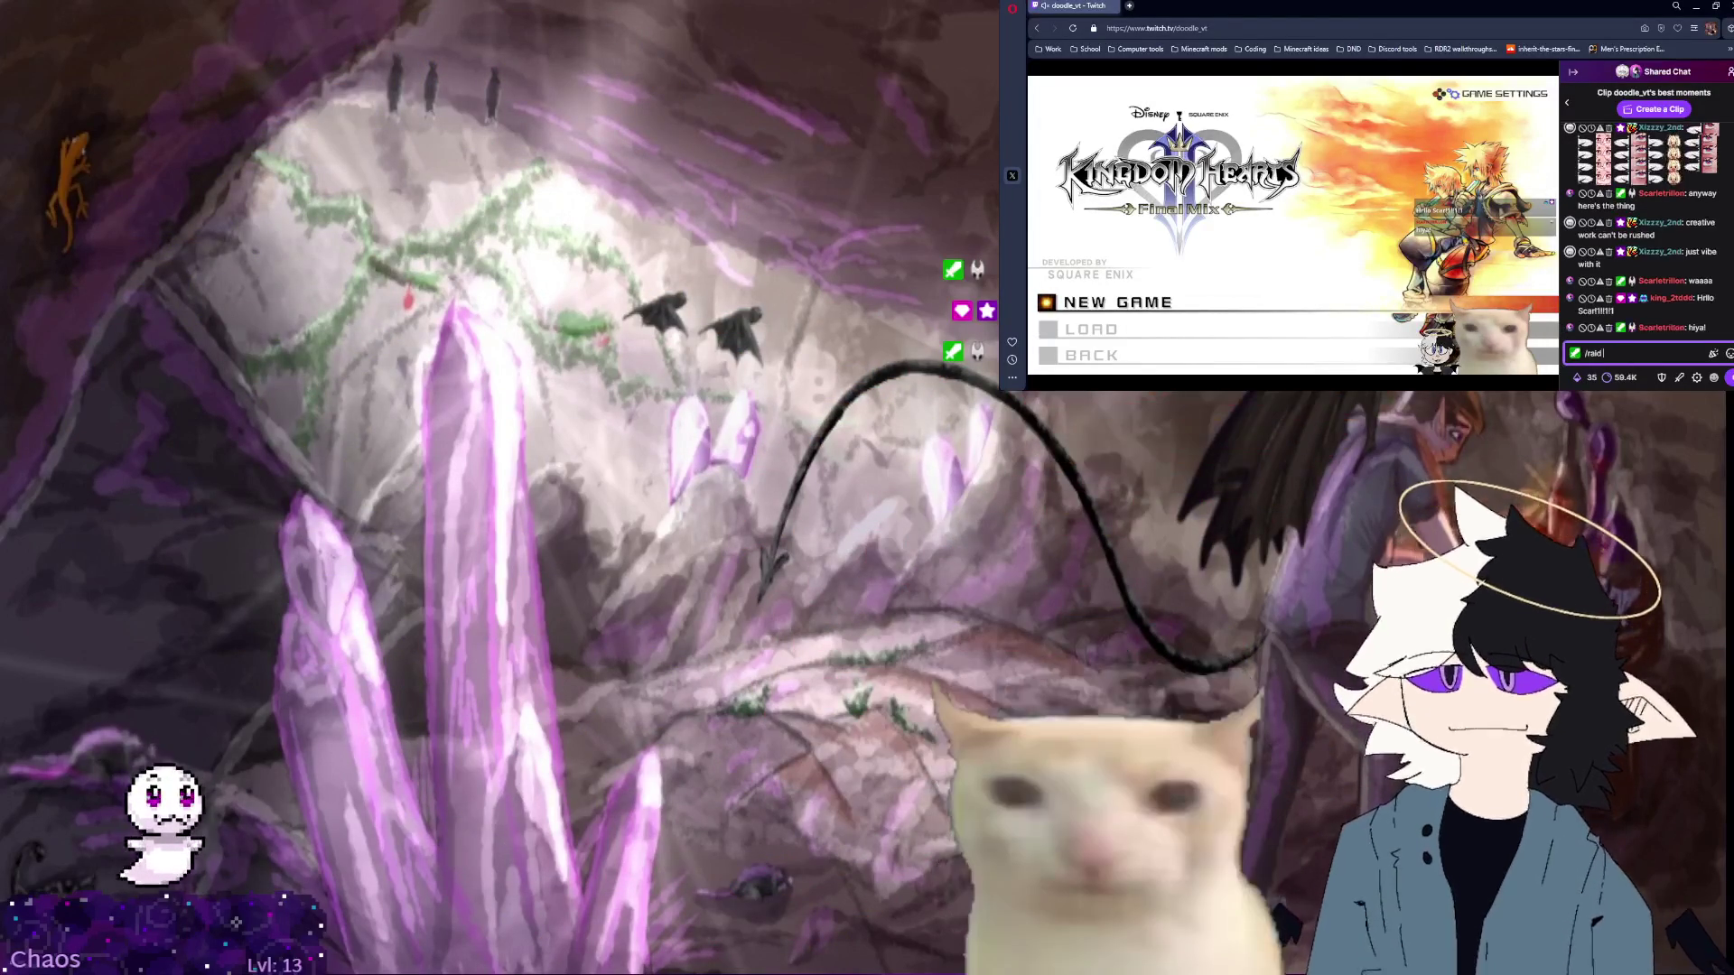
text( ae)
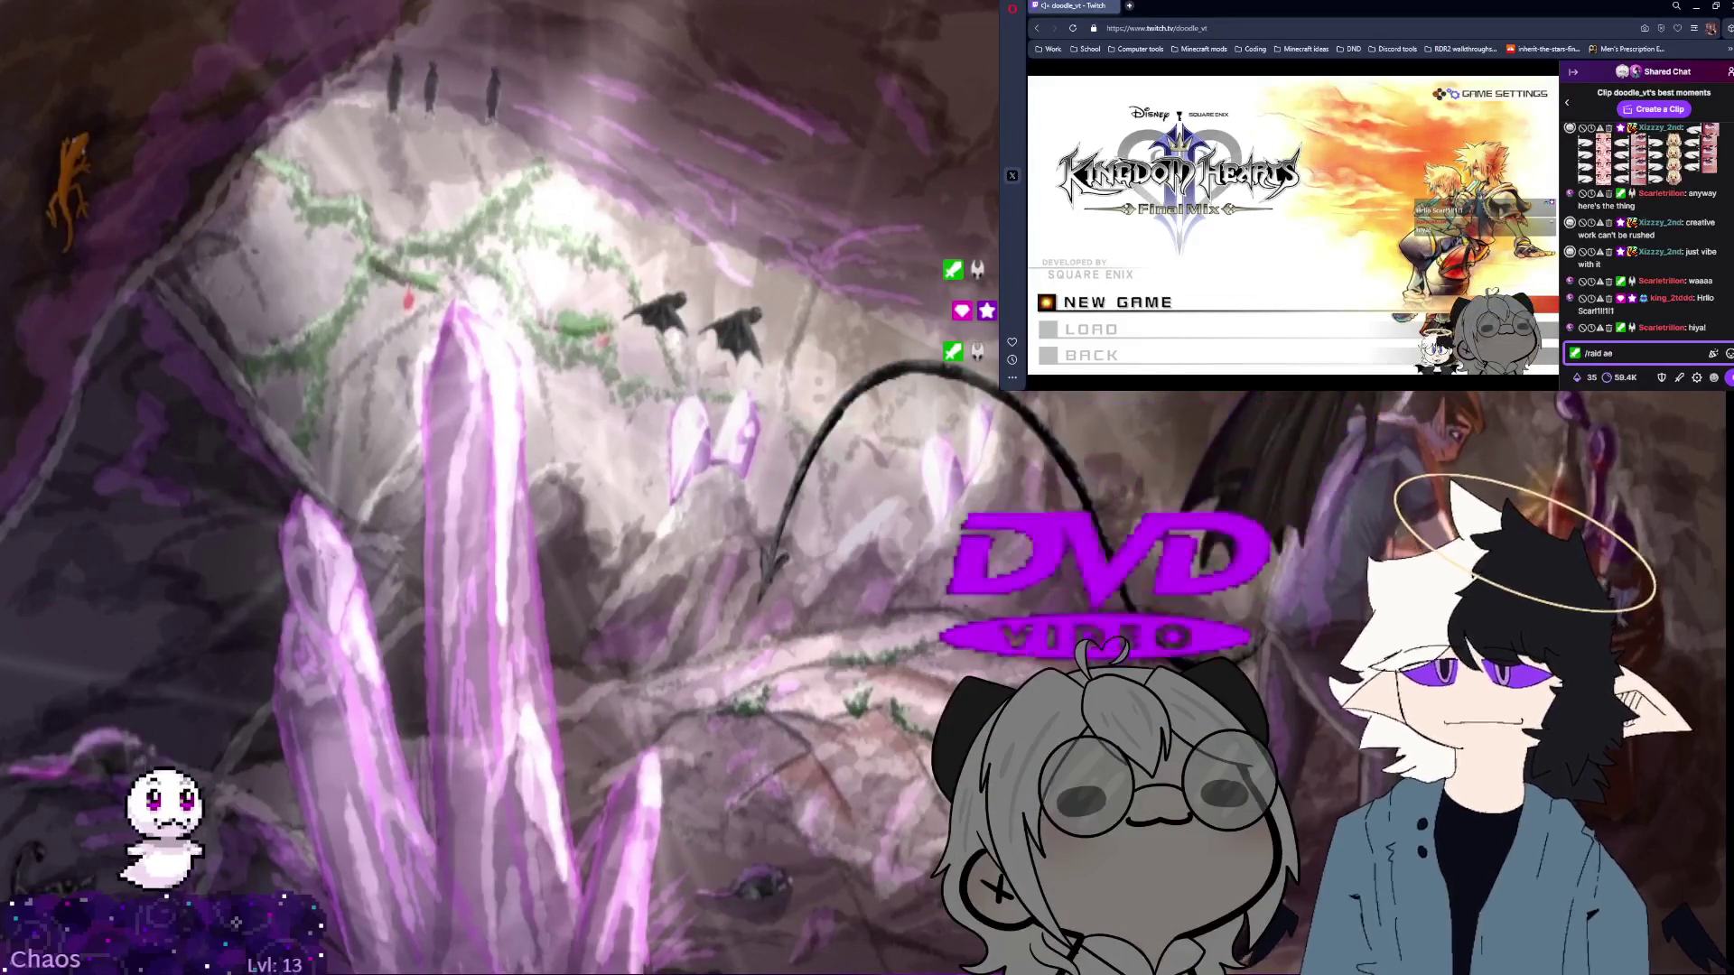
key(BackSpace)
text(lex_)
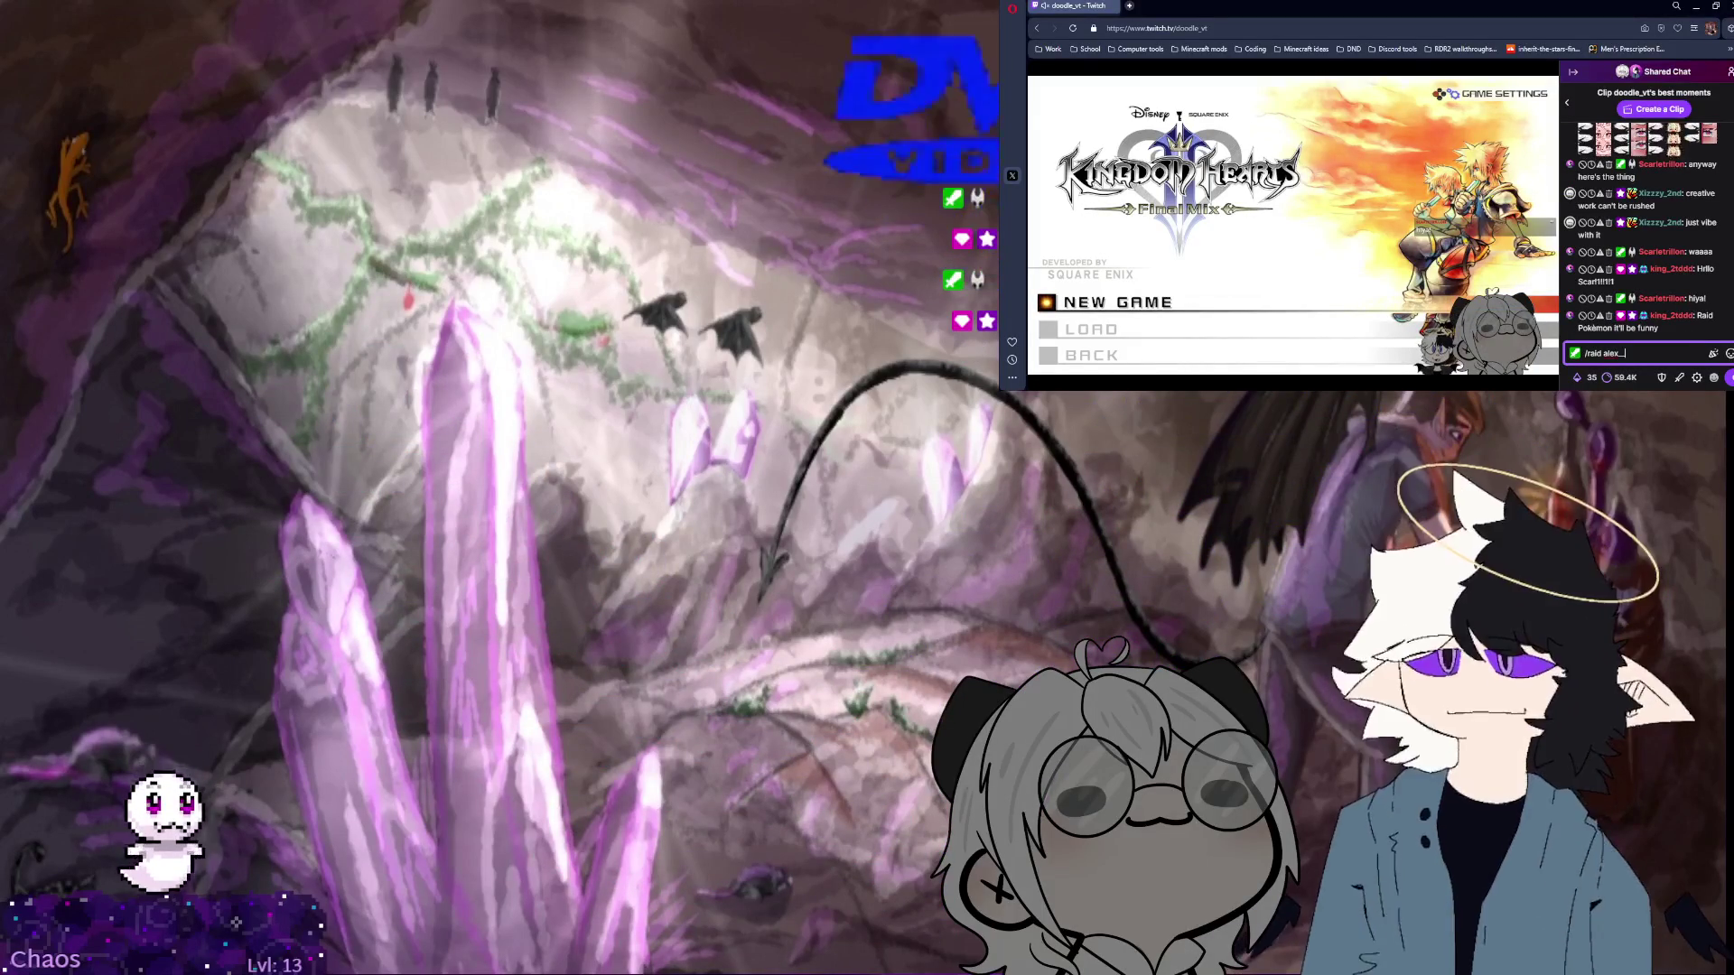
text(_p)
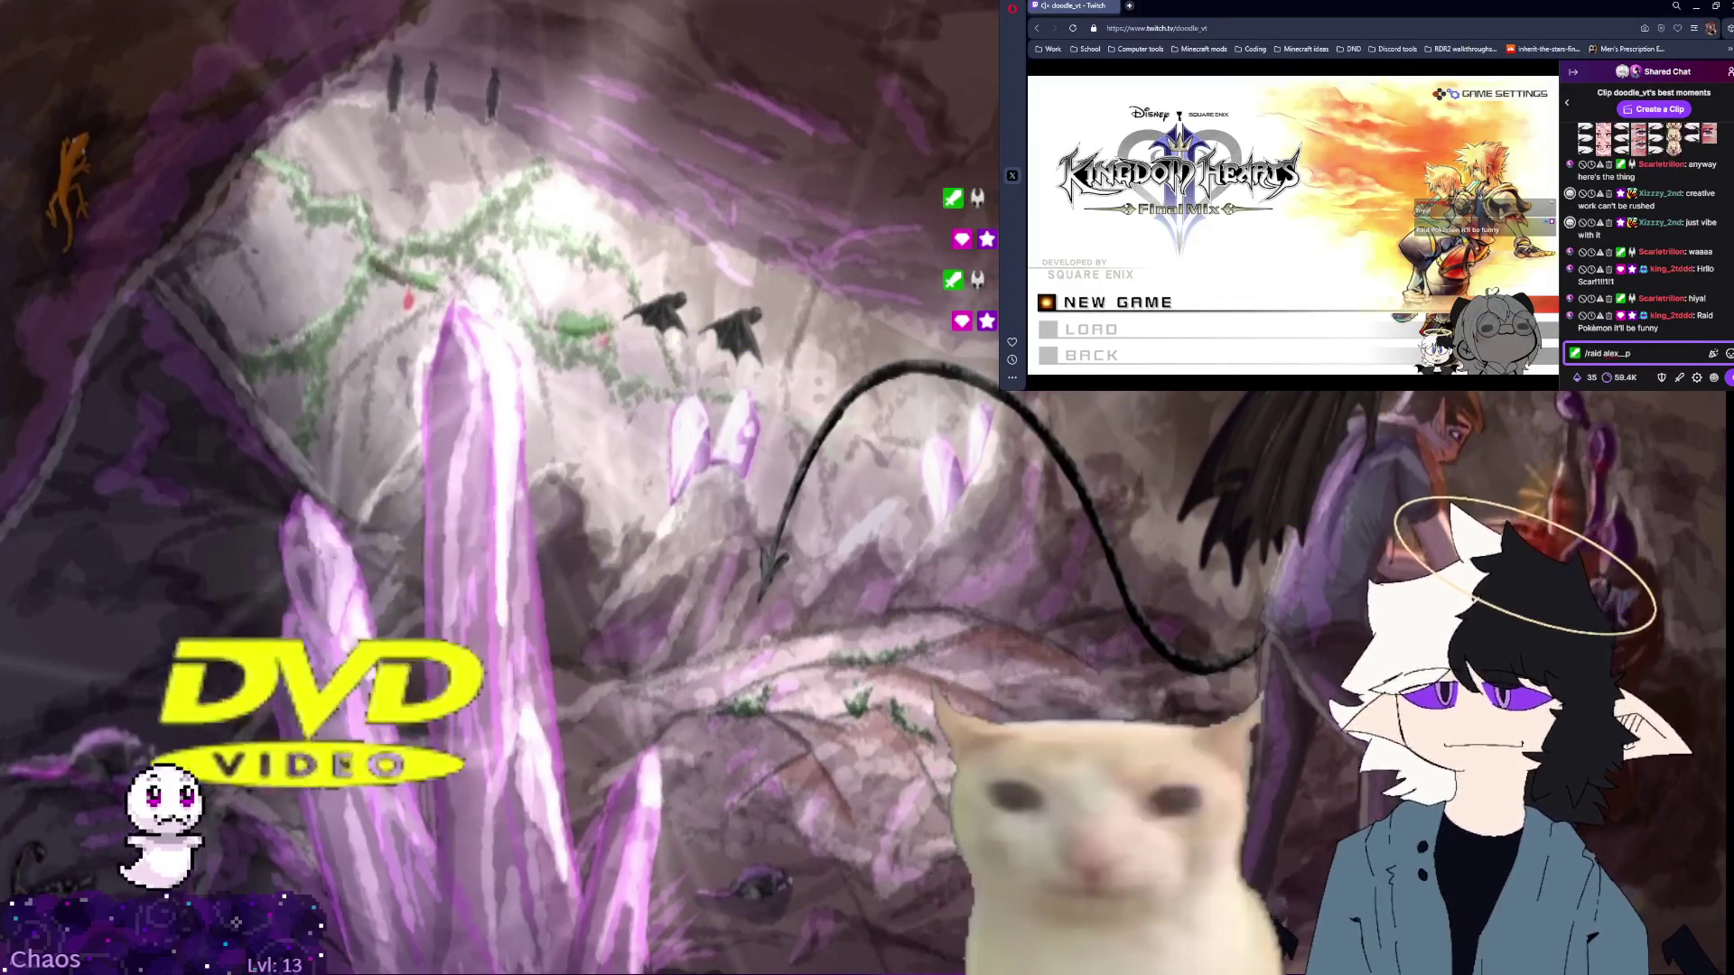
text(han)
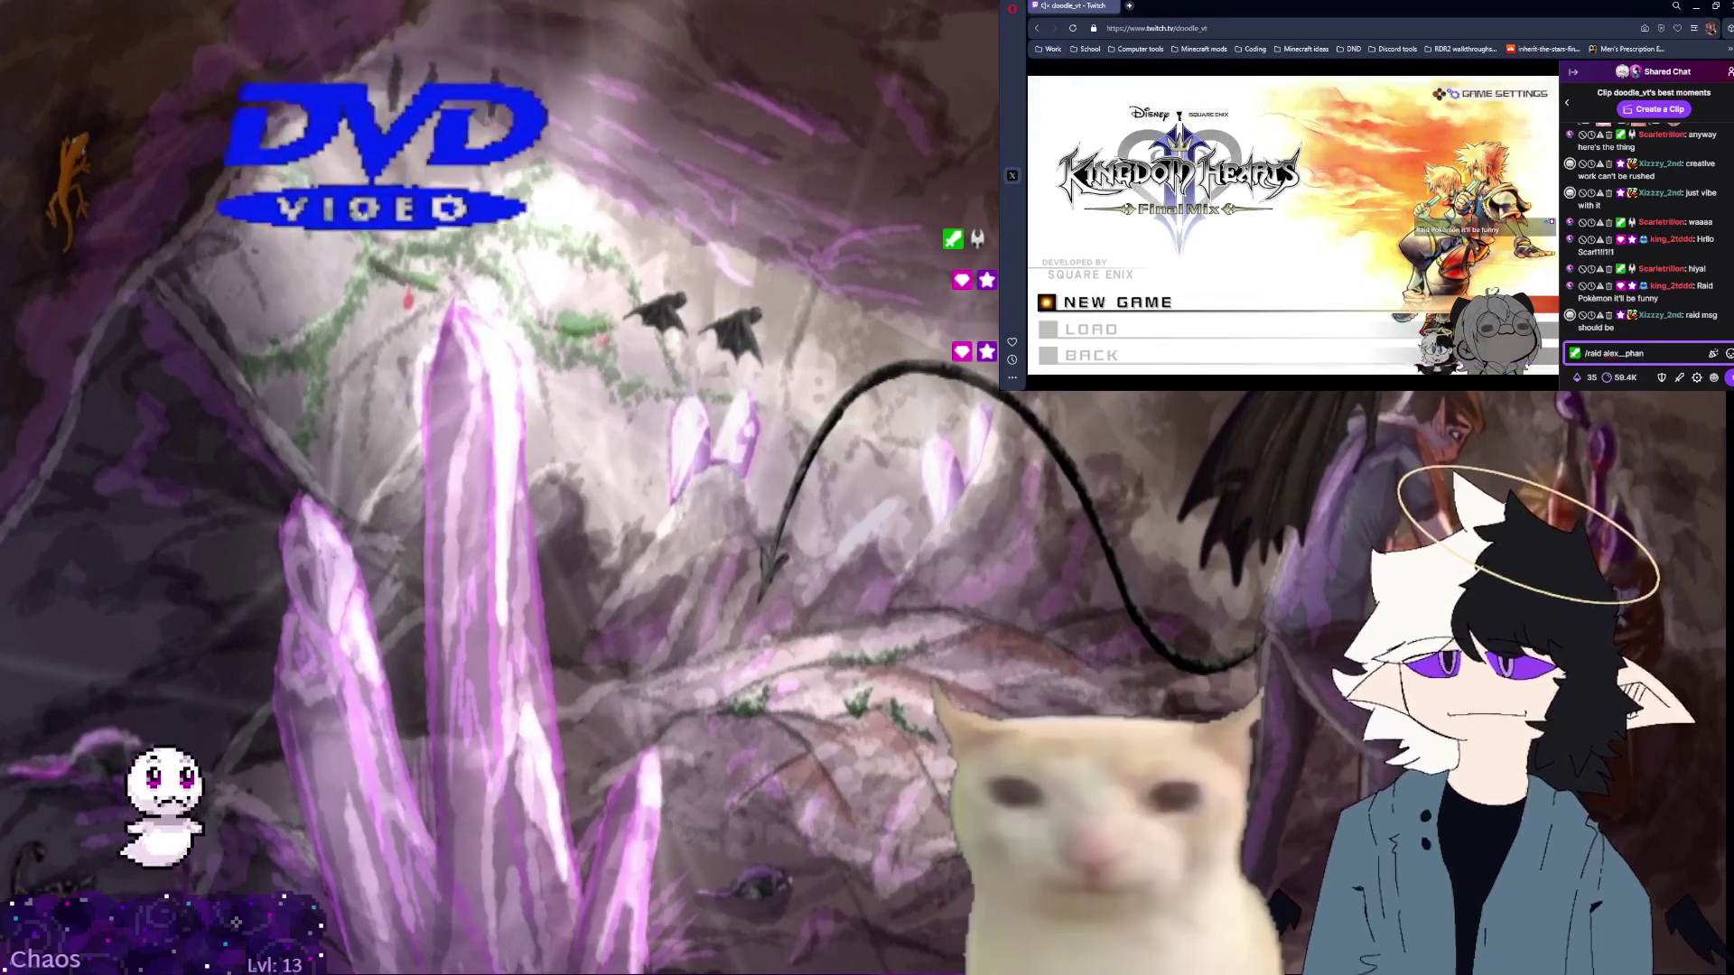
text(t0on)
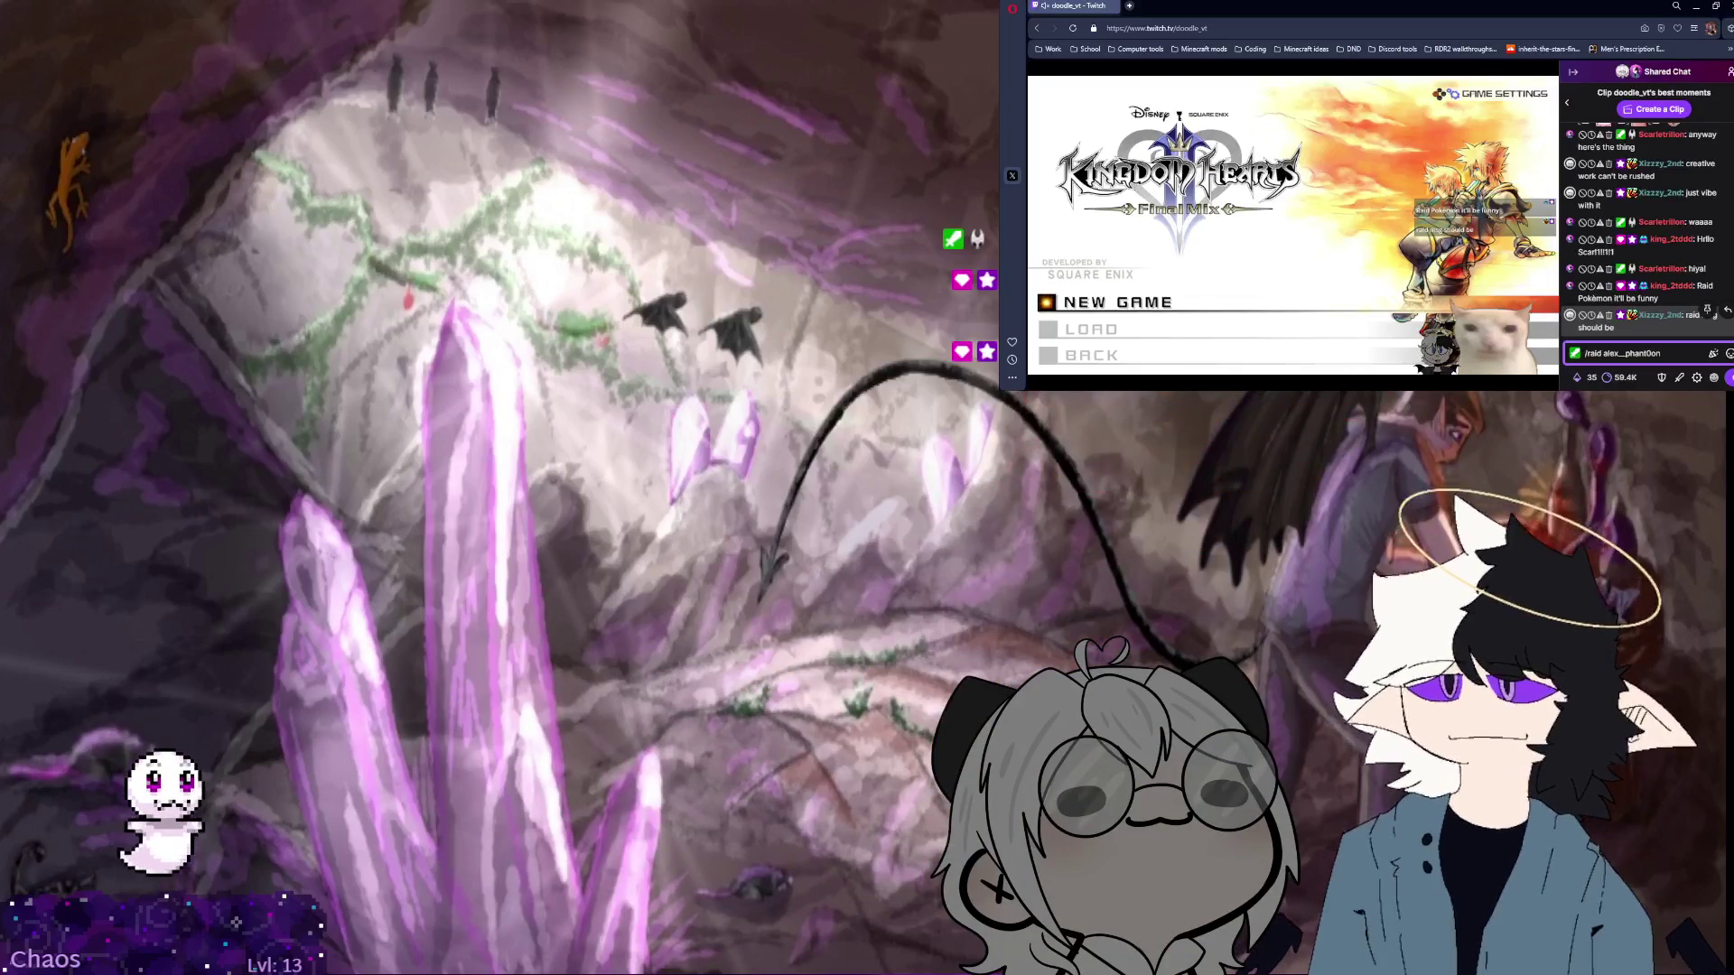
key(Return)
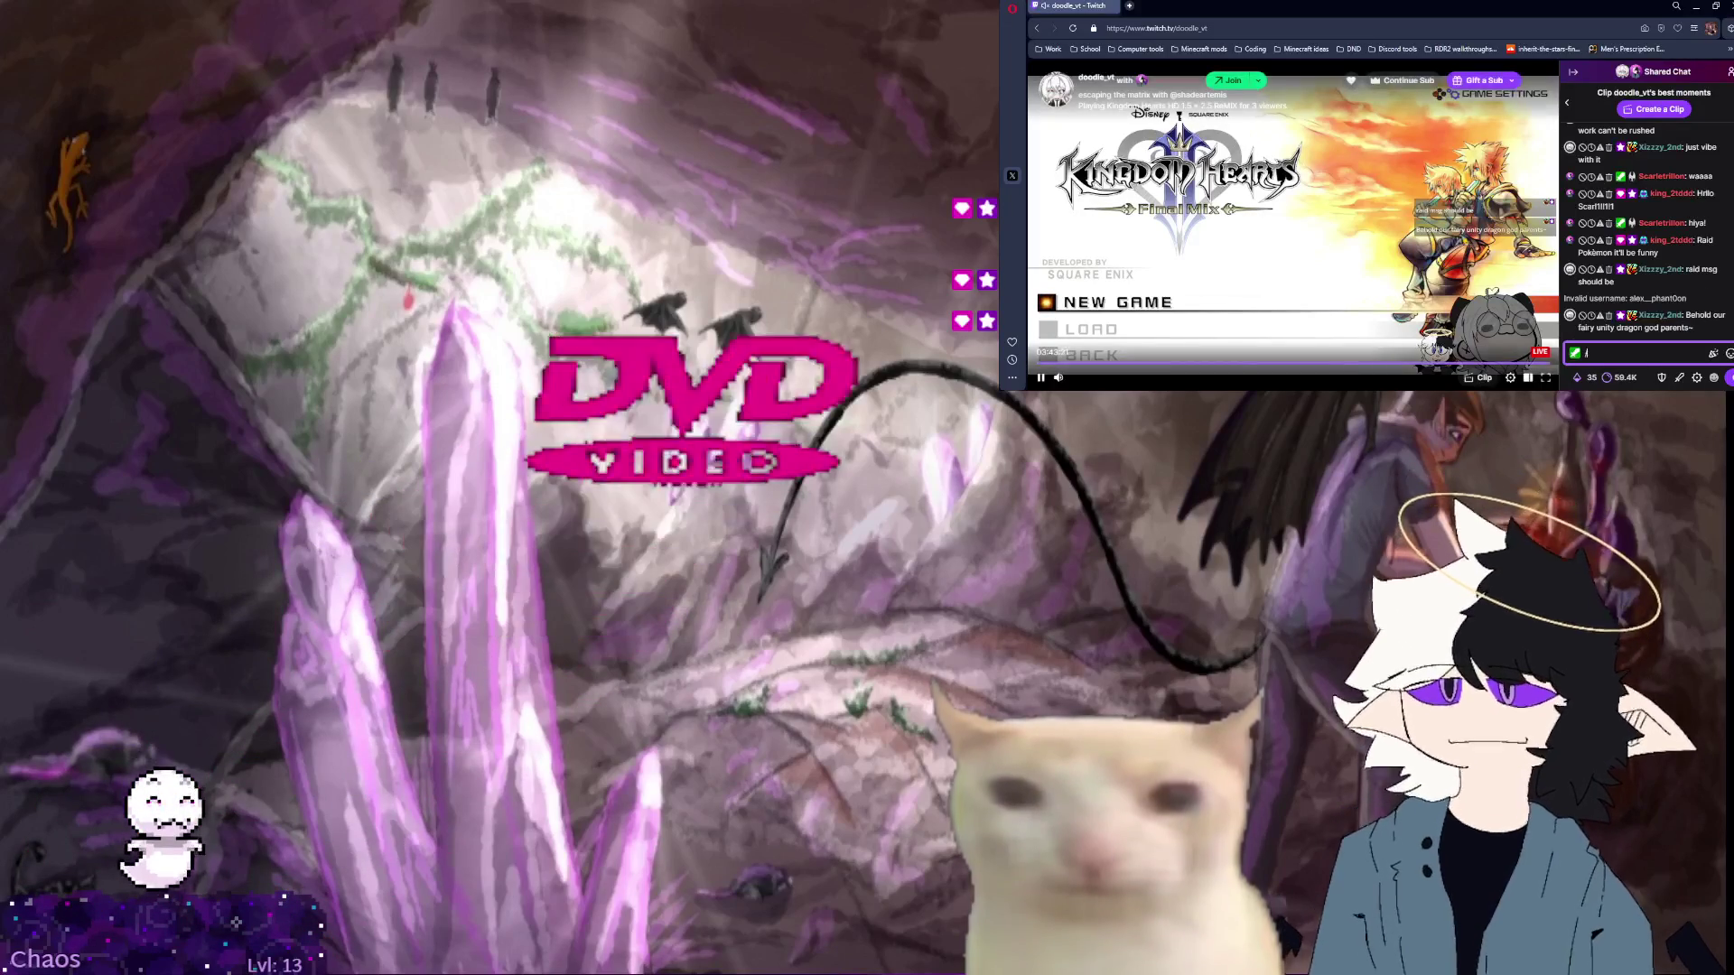
Retype the /raid command in chat with the corrected target channel username.
text(/raid alex)
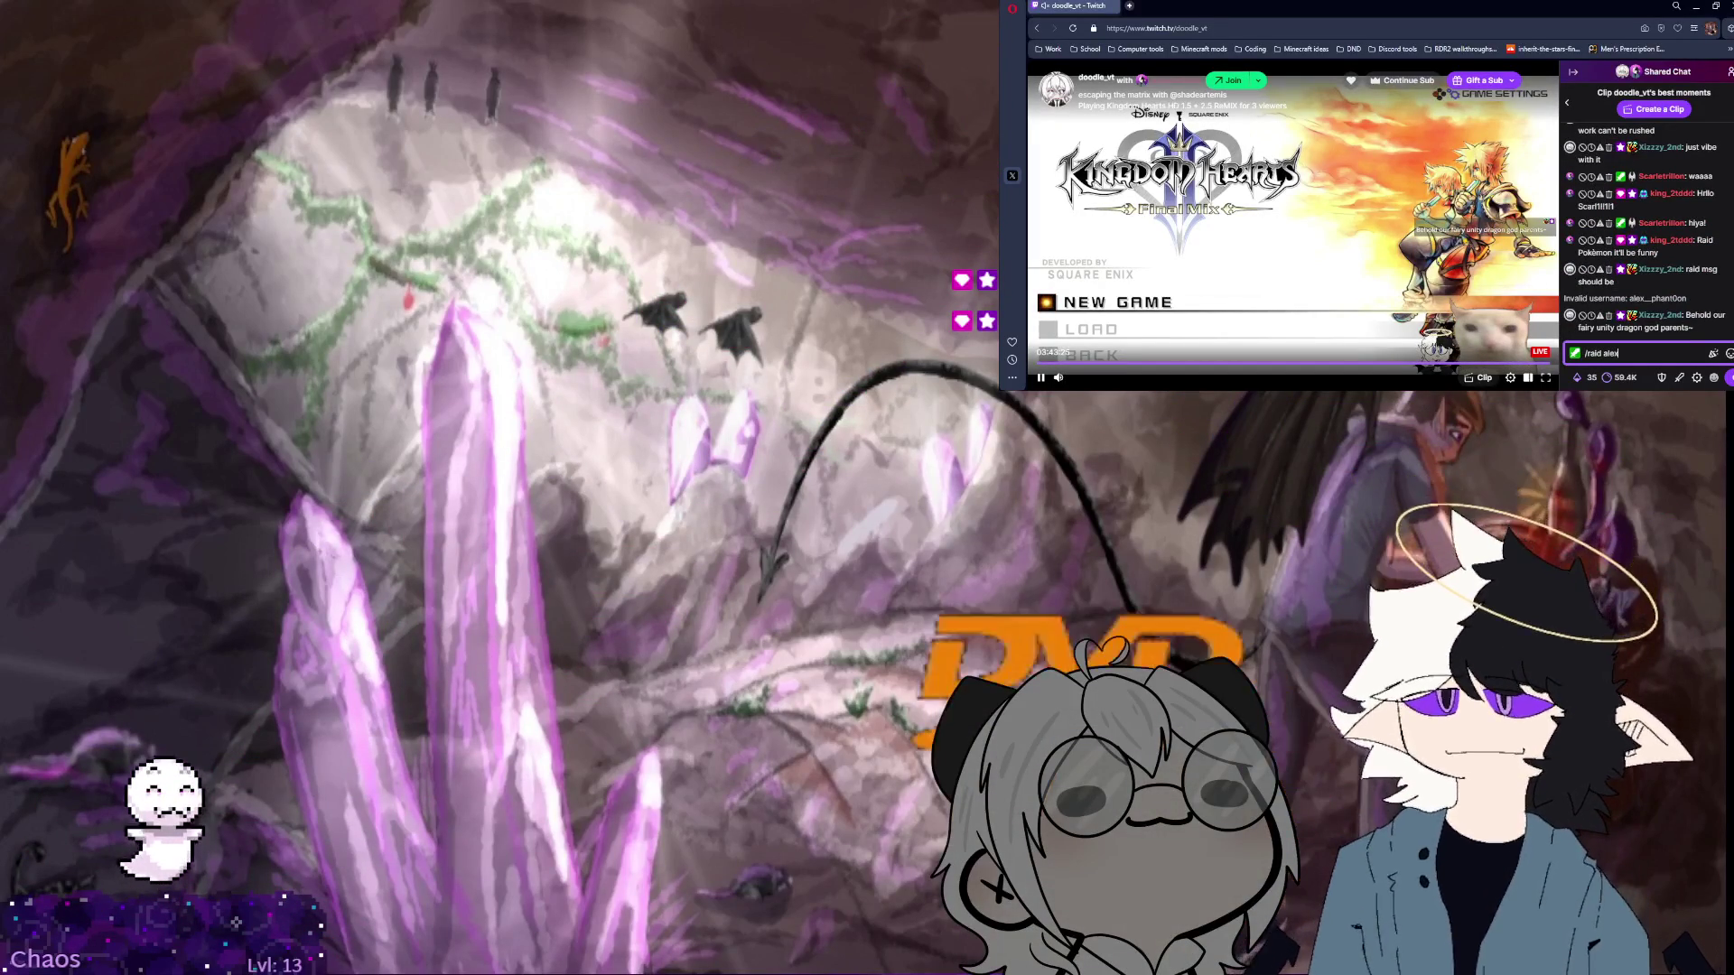
text(_)
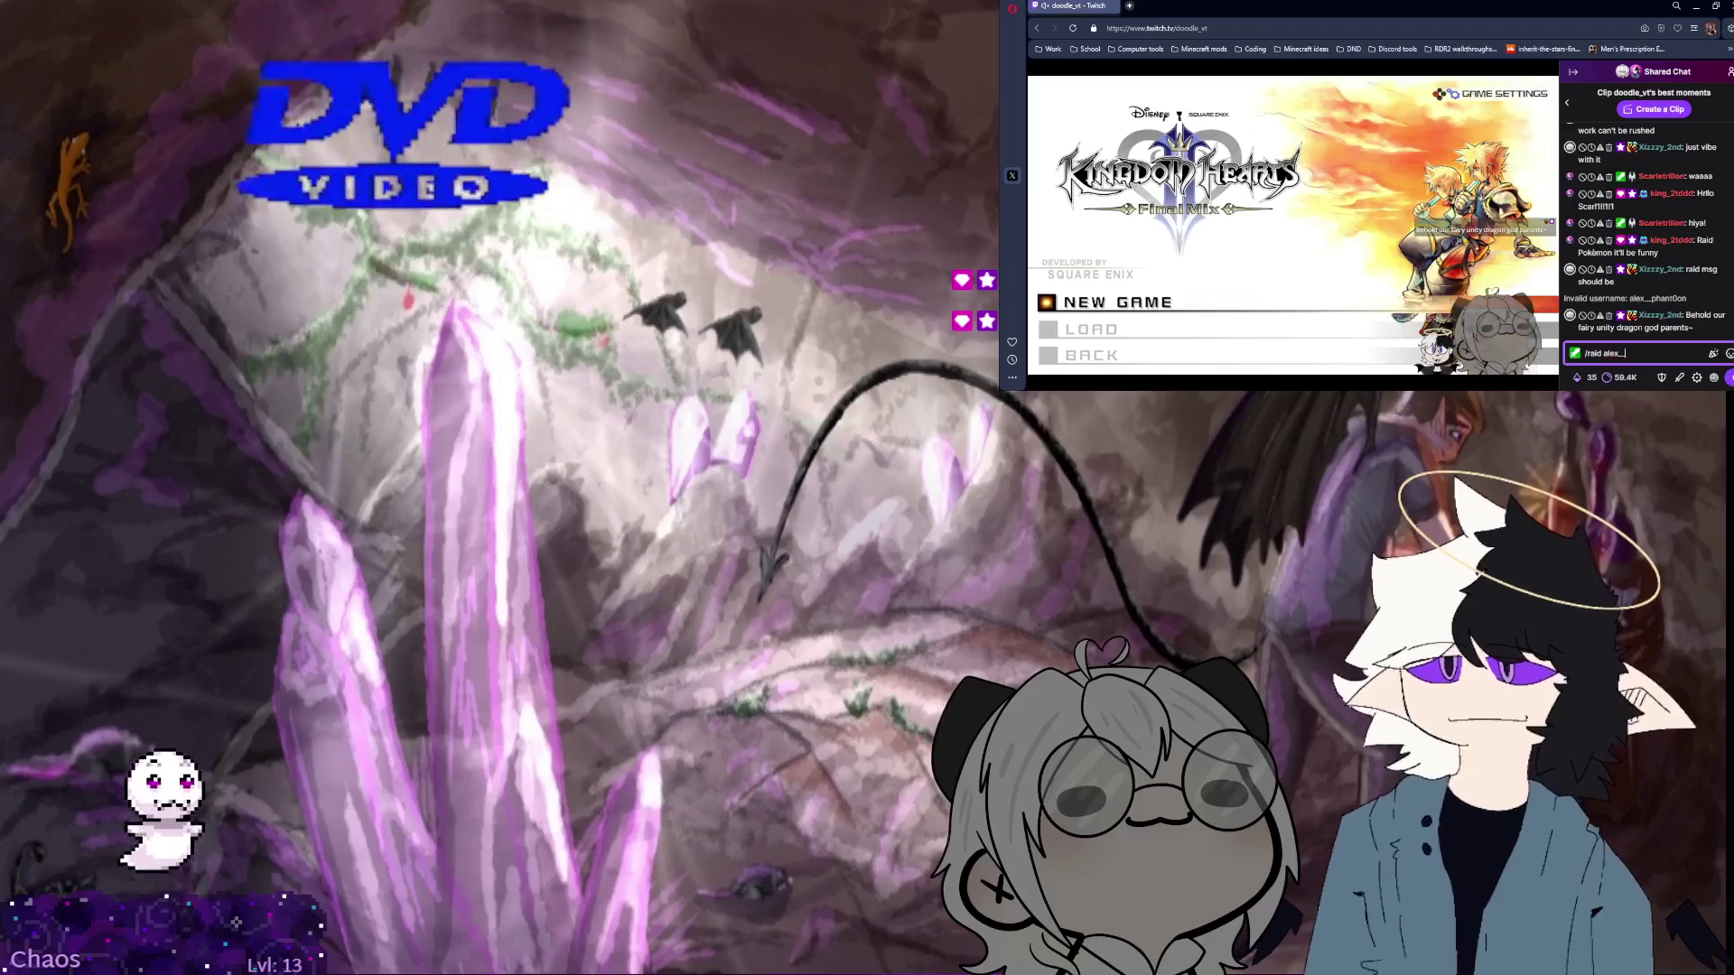
text(_p)
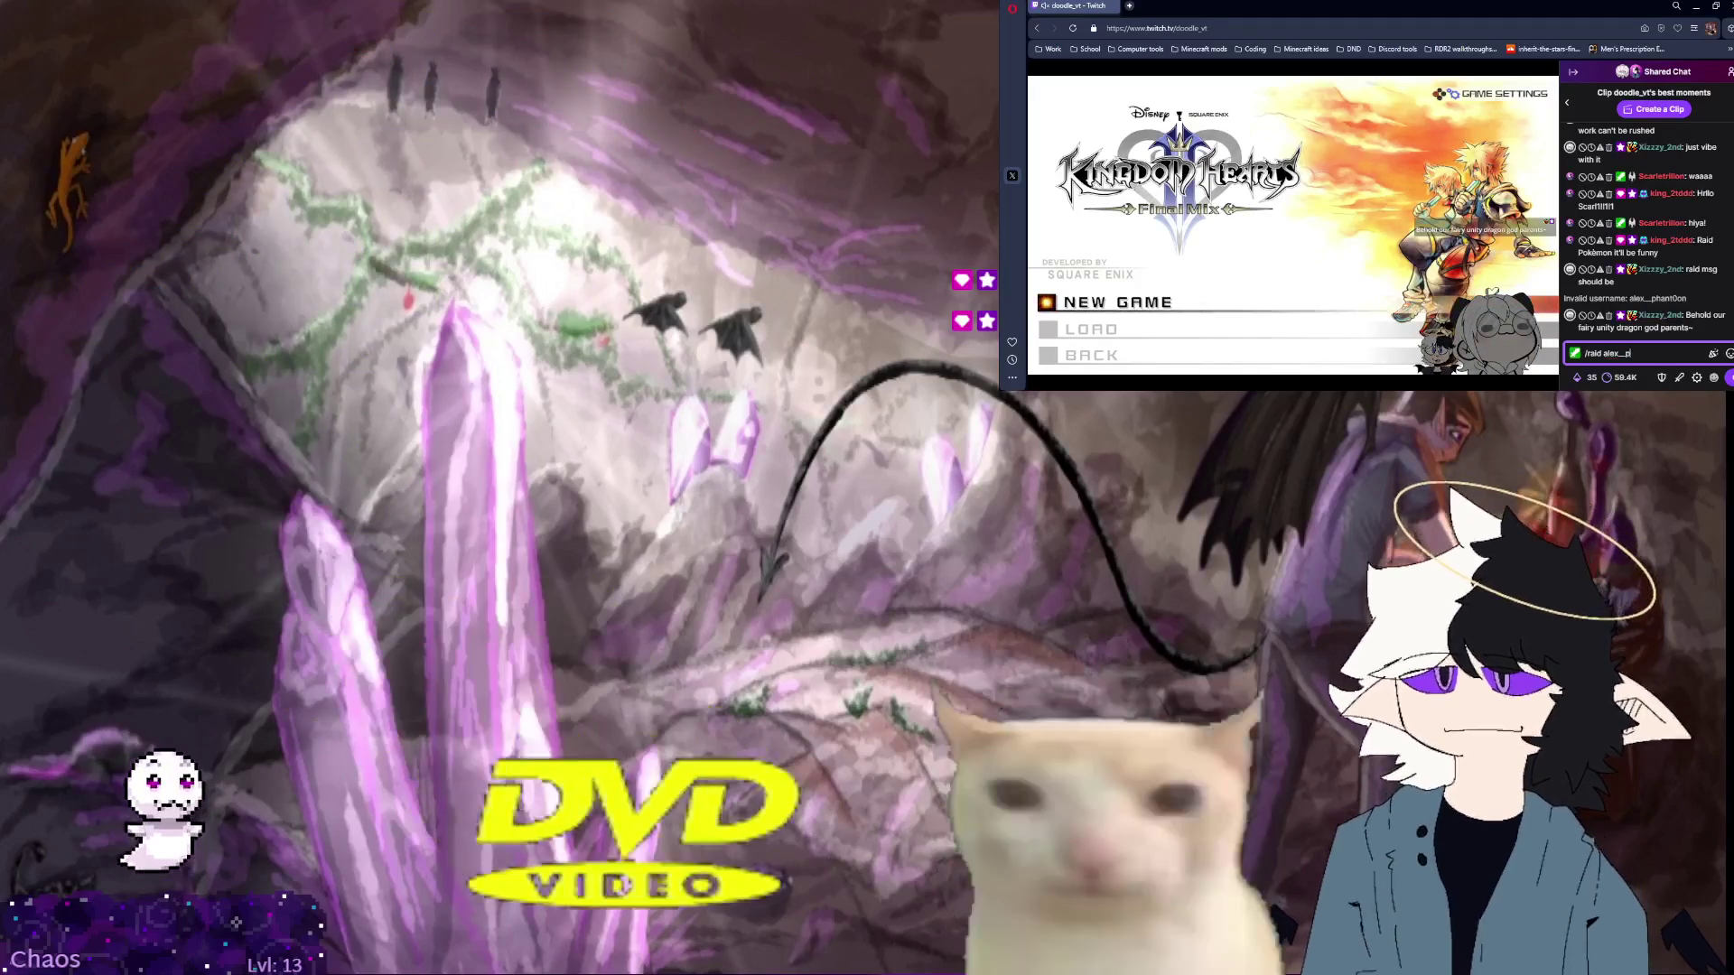
text(hant)
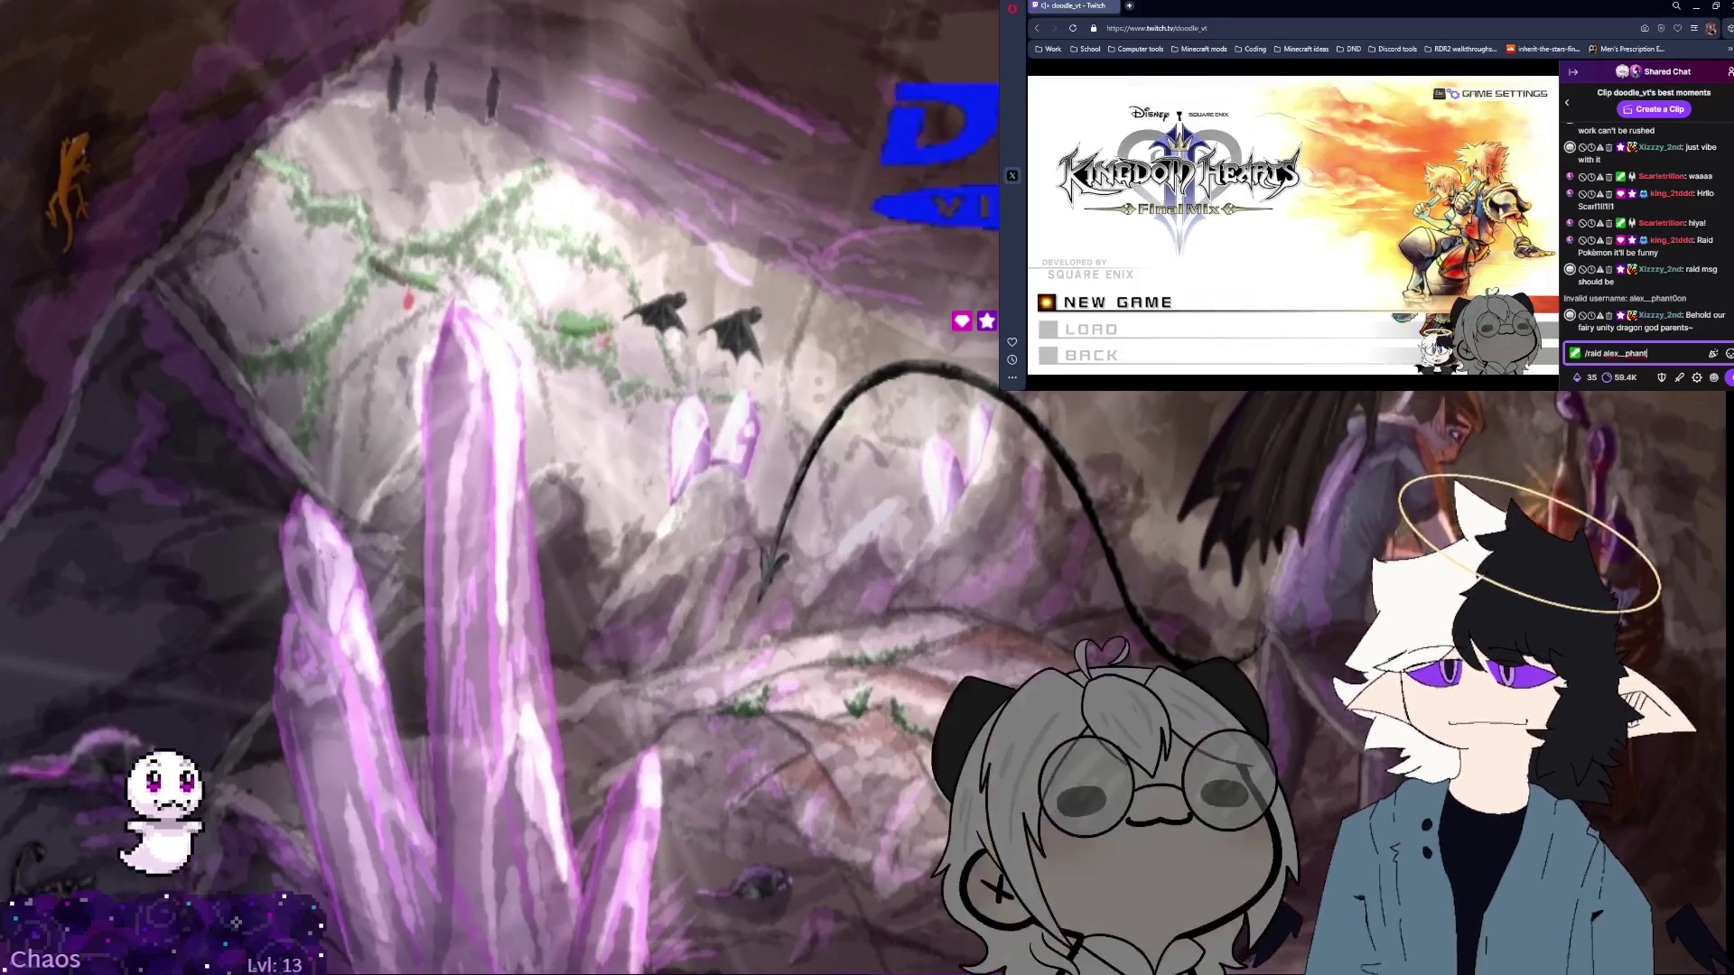
text(0om)
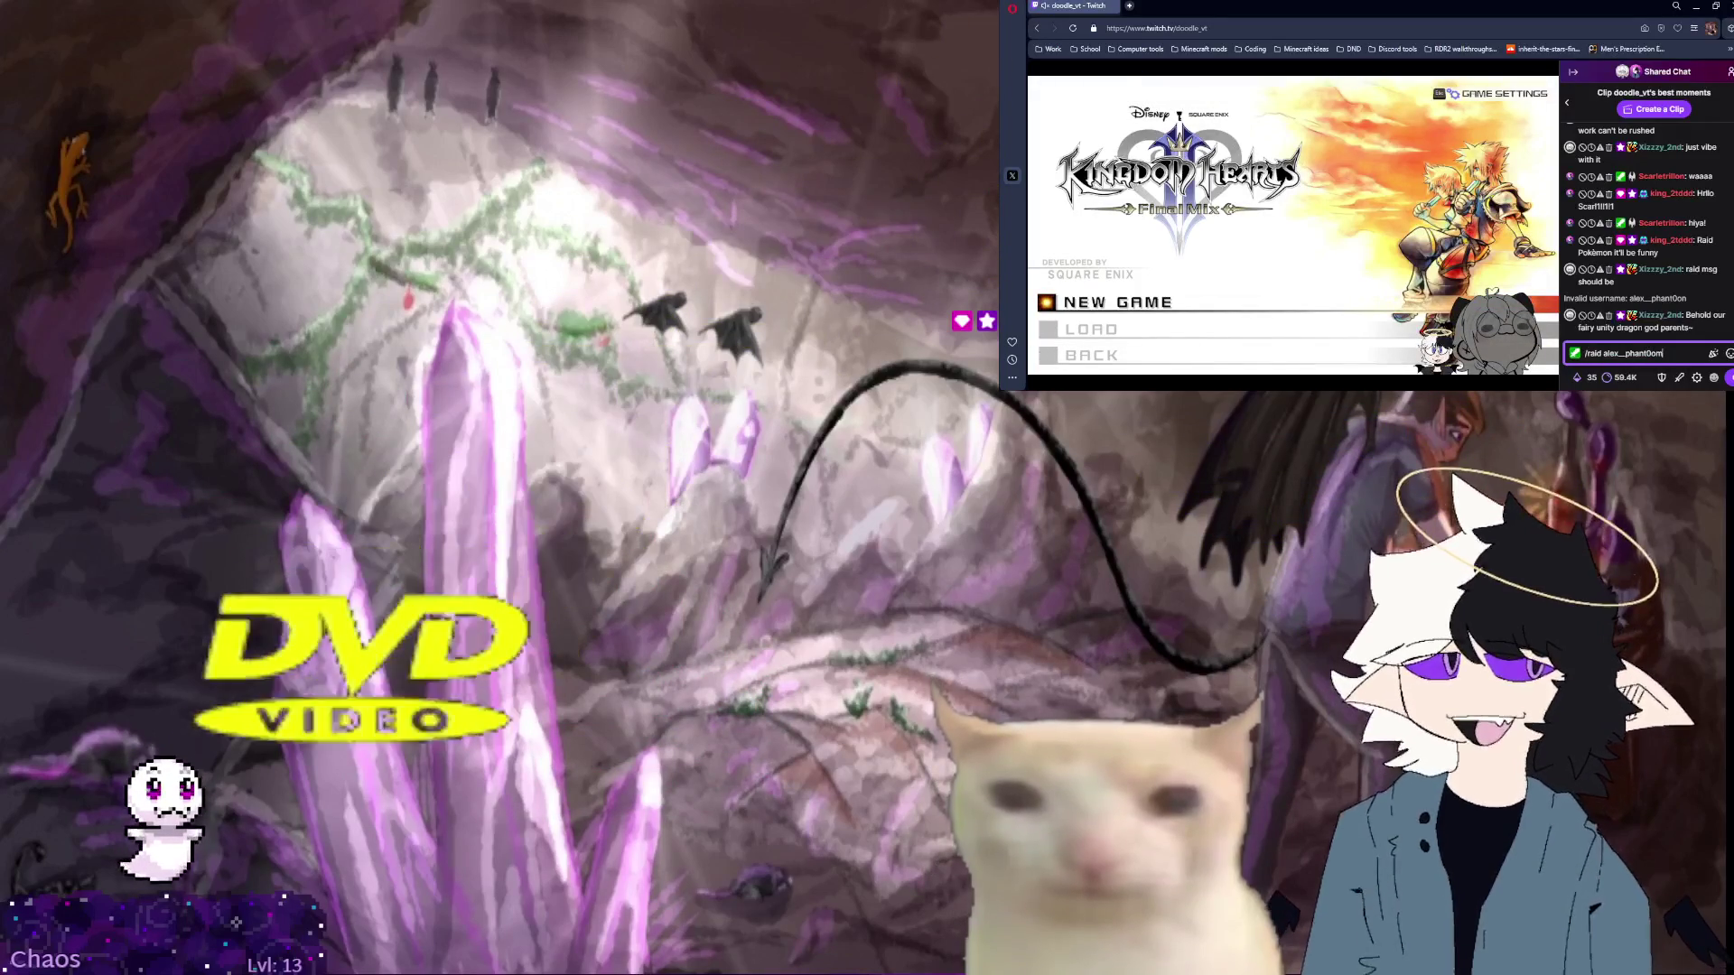